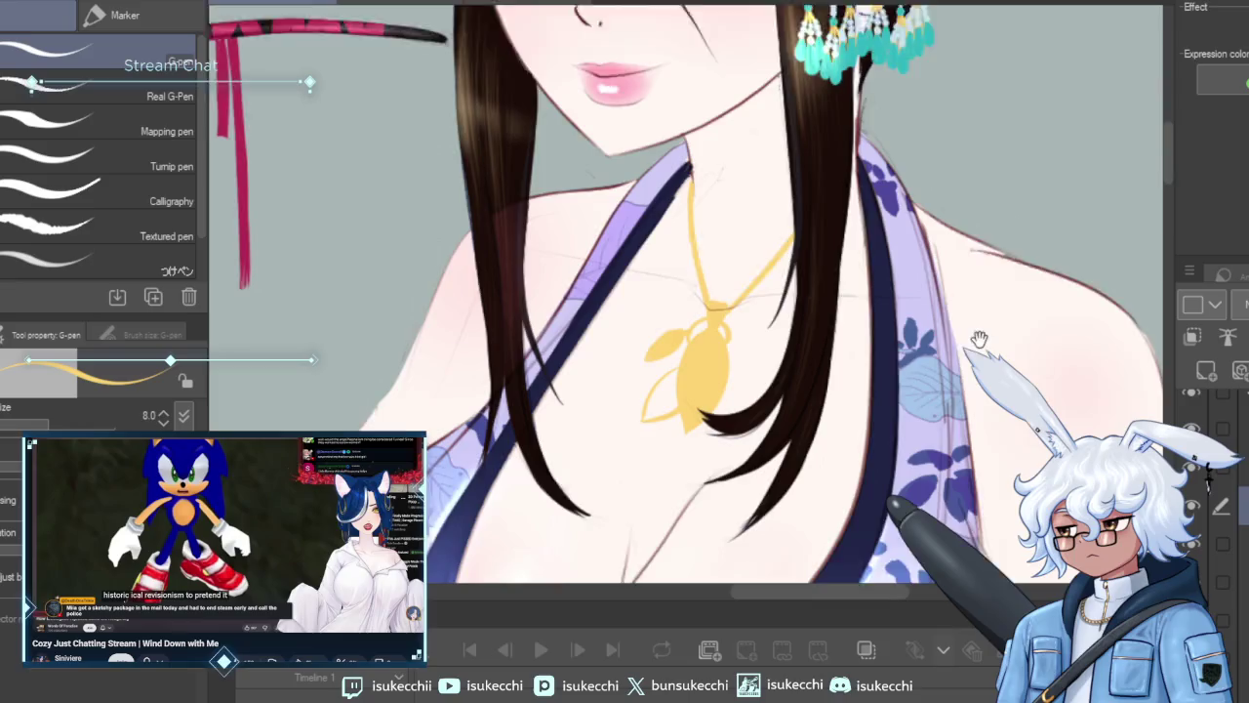
# Centre the pendant and erase parts of it with the Hard eraser to open gaps between lobes.
pyautogui.moveTo(979, 338); pyautogui.dragTo(974, 265)
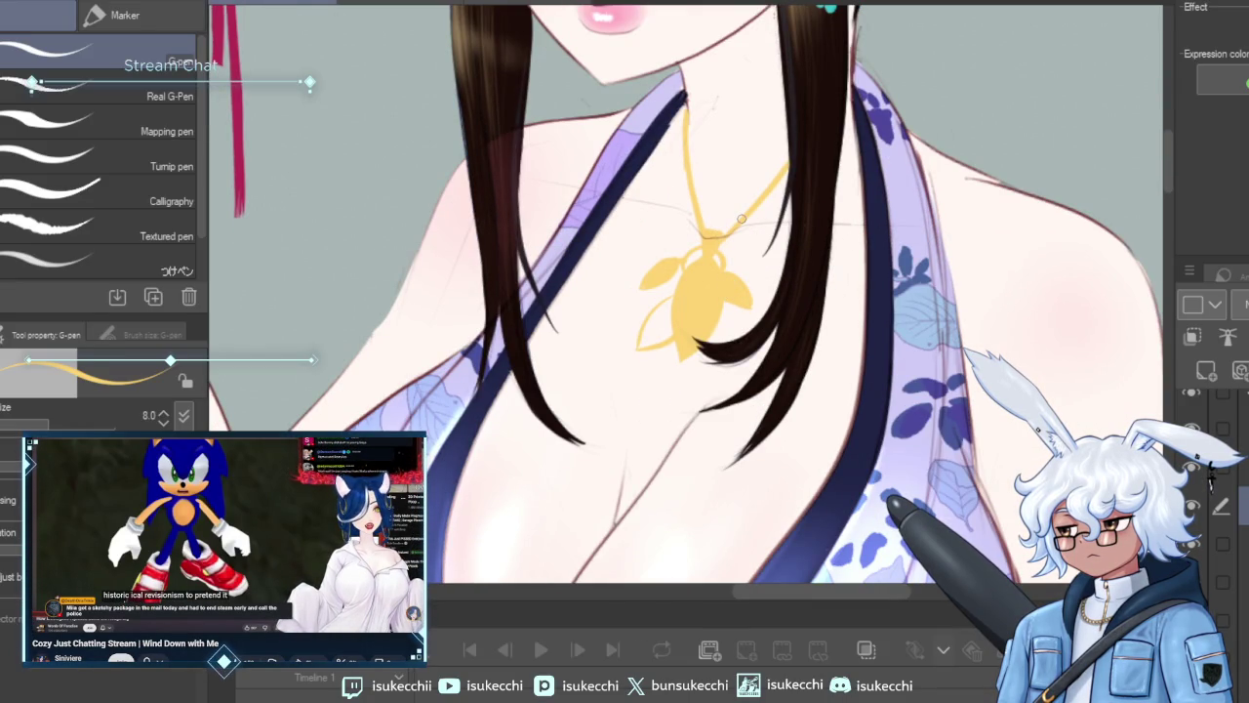
pyautogui.press('e')
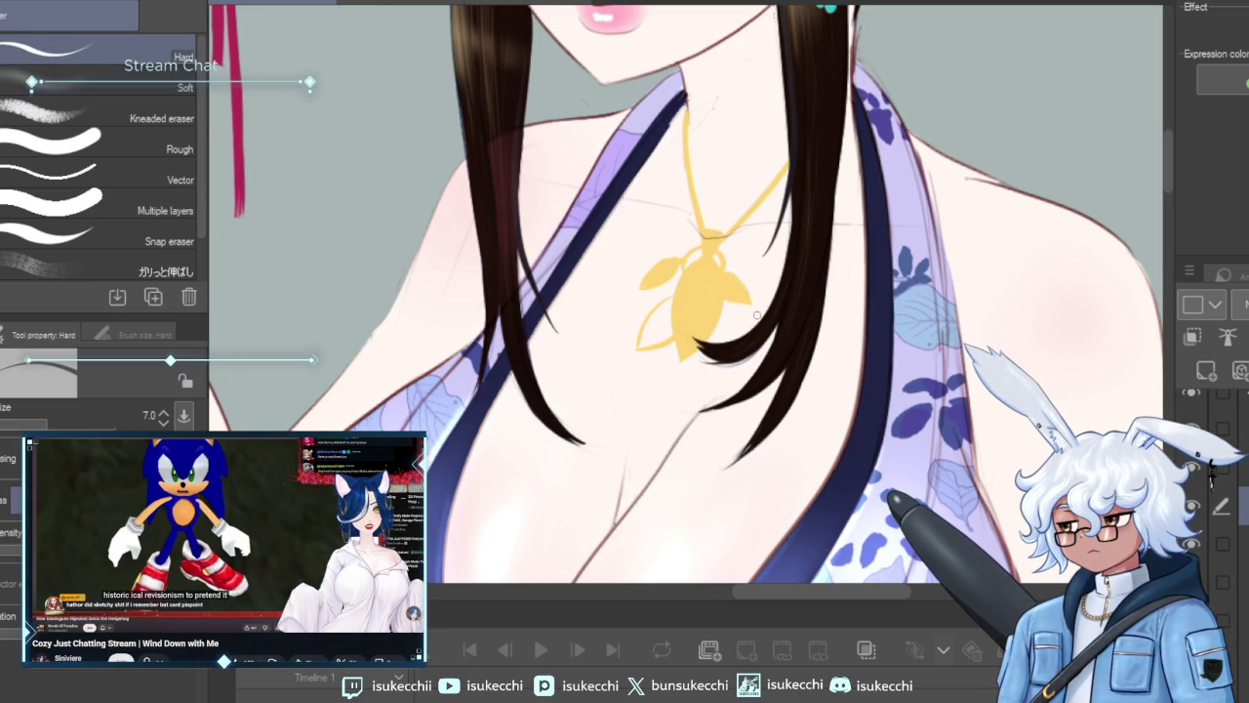
pyautogui.moveTo(925, 226)
pyautogui.mouseDown()
pyautogui.moveTo(942, 312)
pyautogui.moveTo(1013, 247)
pyautogui.mouseUp()
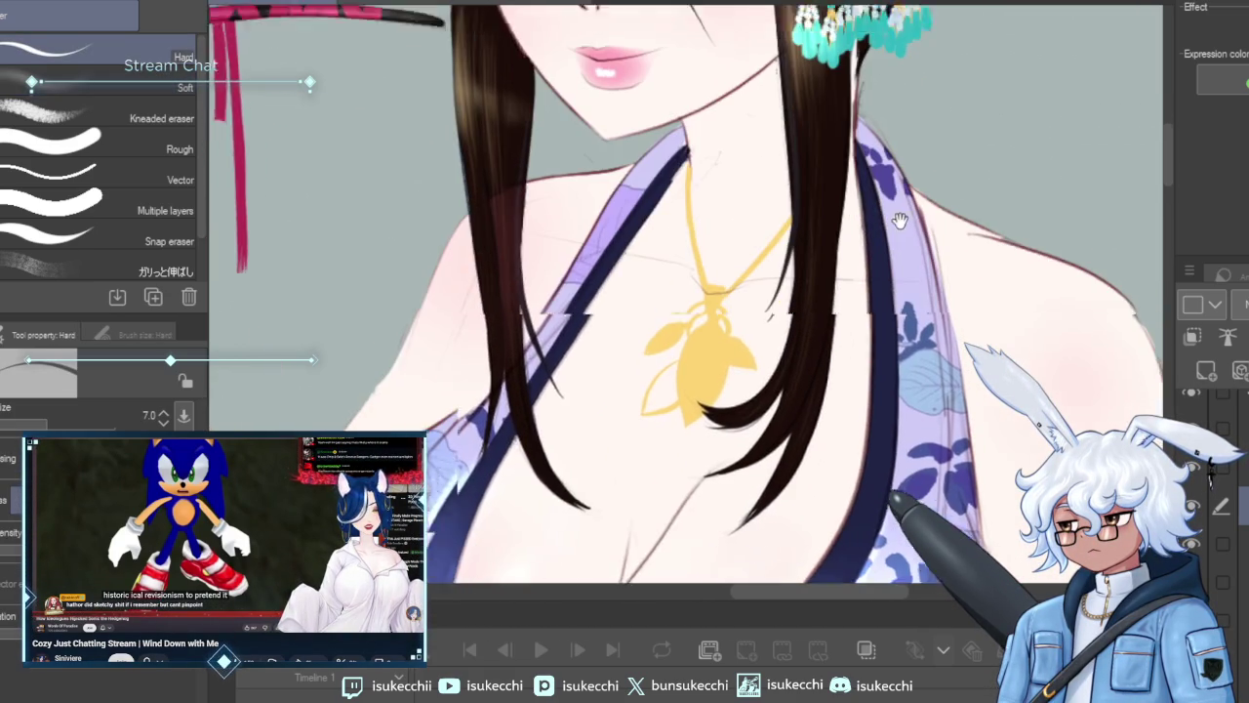
pyautogui.scroll(-5, 992, 283)
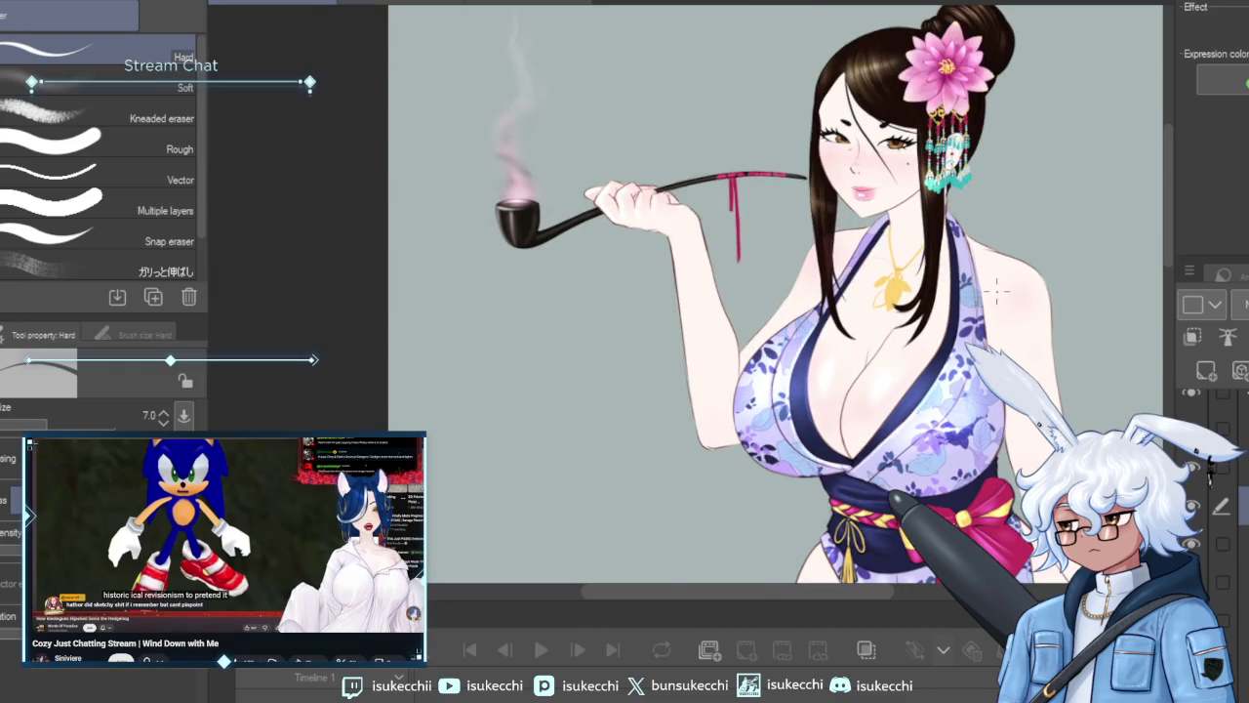
pyautogui.scroll(2, 1000, 309)
pyautogui.scroll(2, 996, 312)
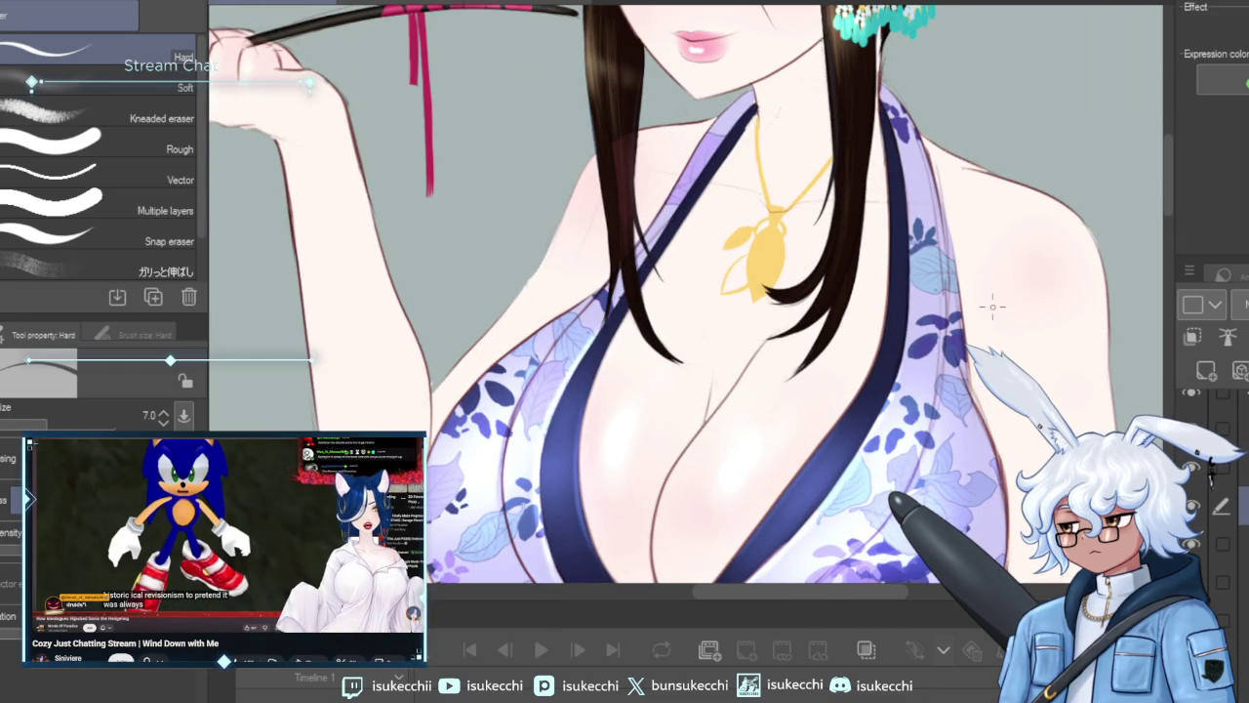
pyautogui.press('p')
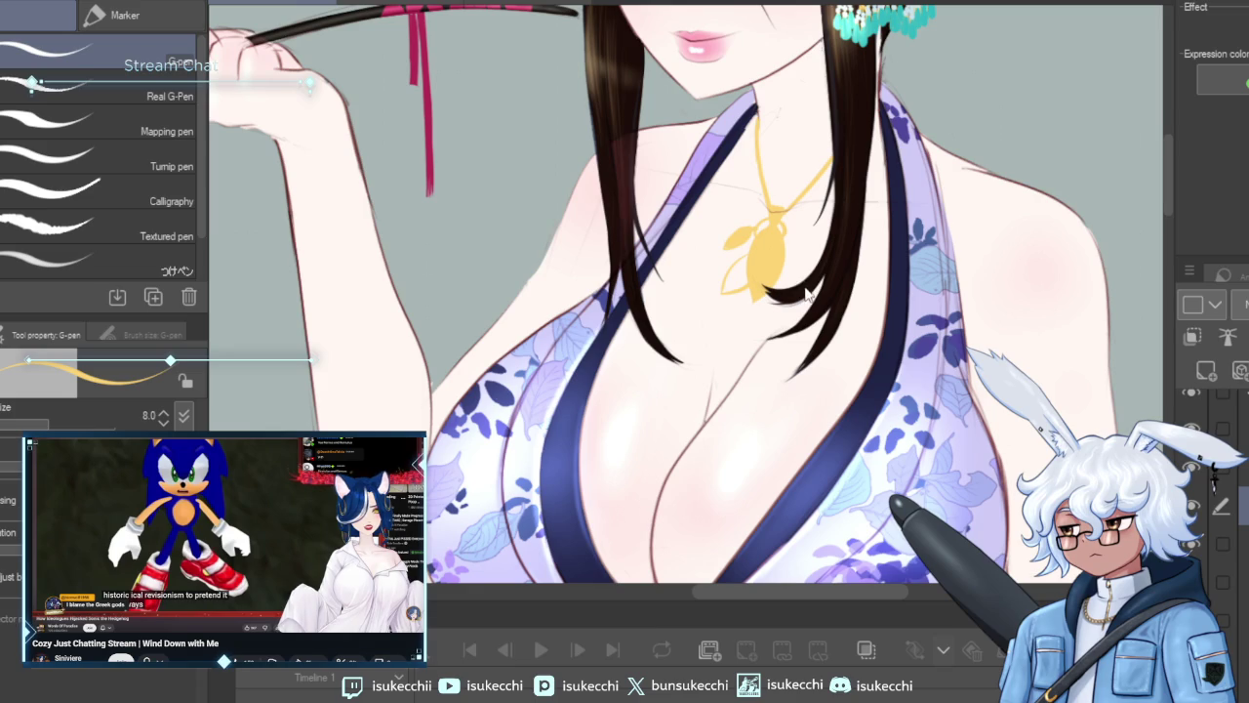
# Undo the unwanted erasures on the pendant's left and add a short stroke to its right petal.
pyautogui.hotkey('ctrl', 'z')
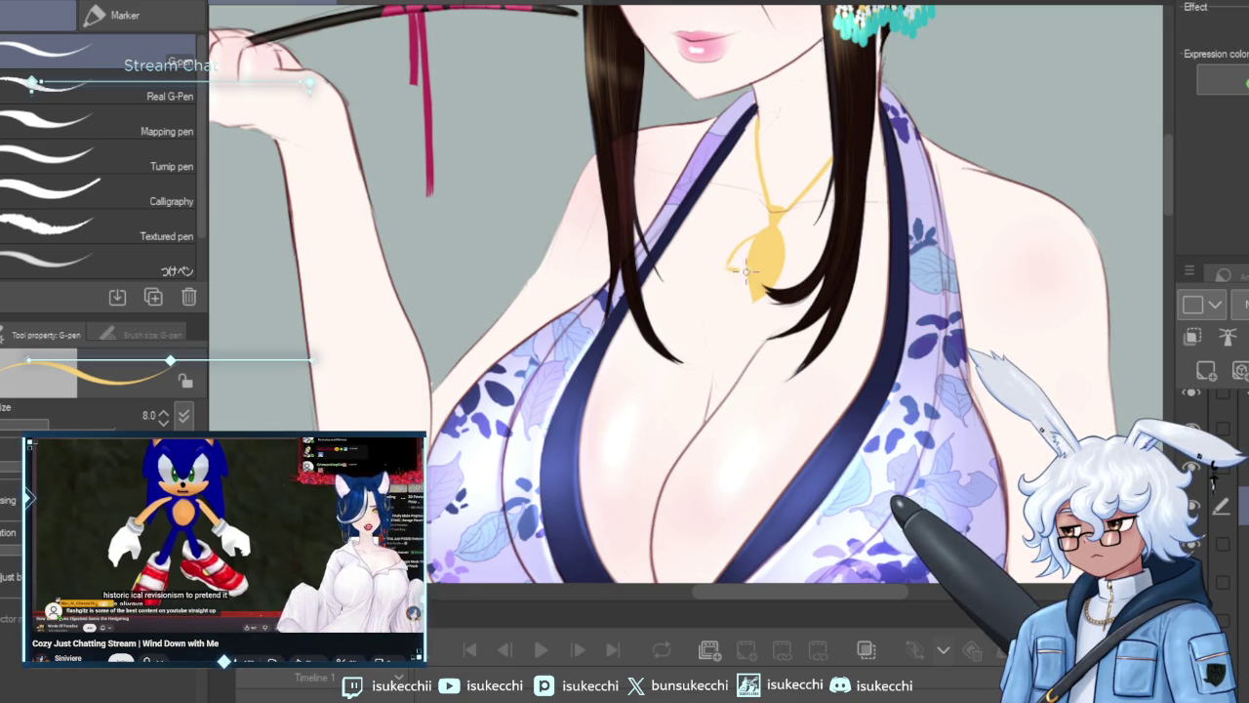
pyautogui.hotkey('ctrl', 'z')
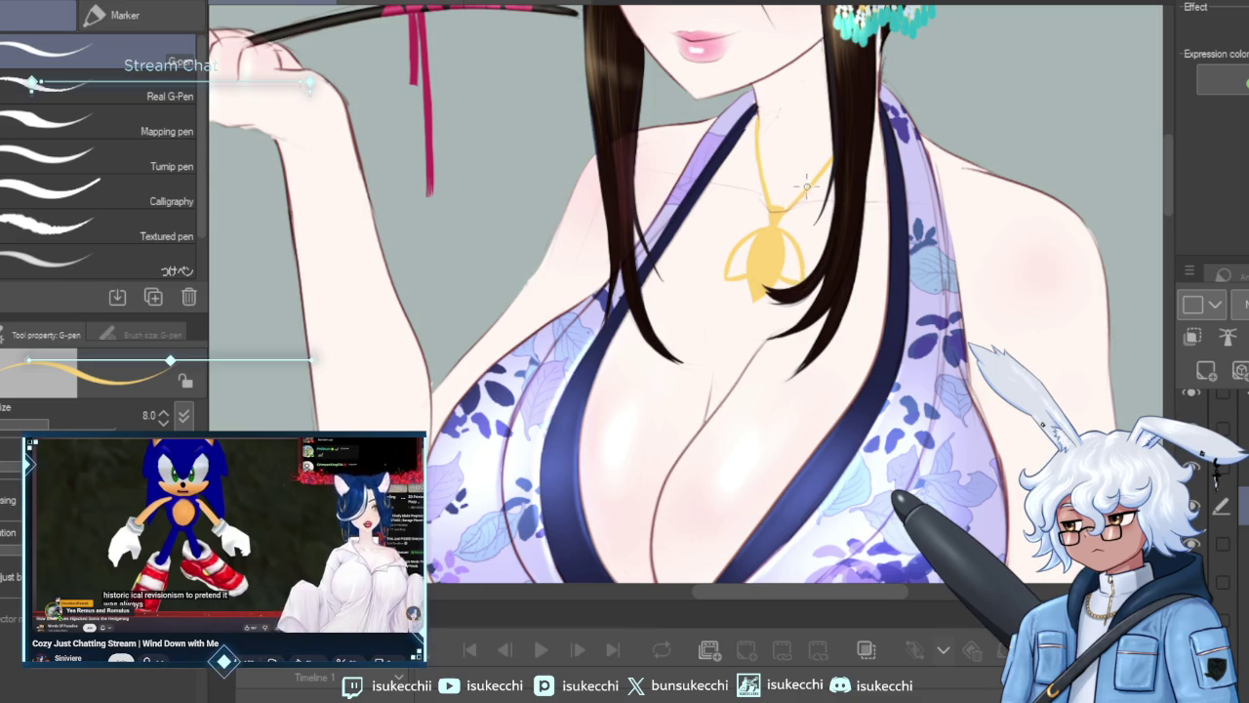
pyautogui.scroll(-5, 806, 186)
pyautogui.scroll(1, 810, 234)
pyautogui.scroll(3, 810, 254)
pyautogui.scroll(3, 816, 287)
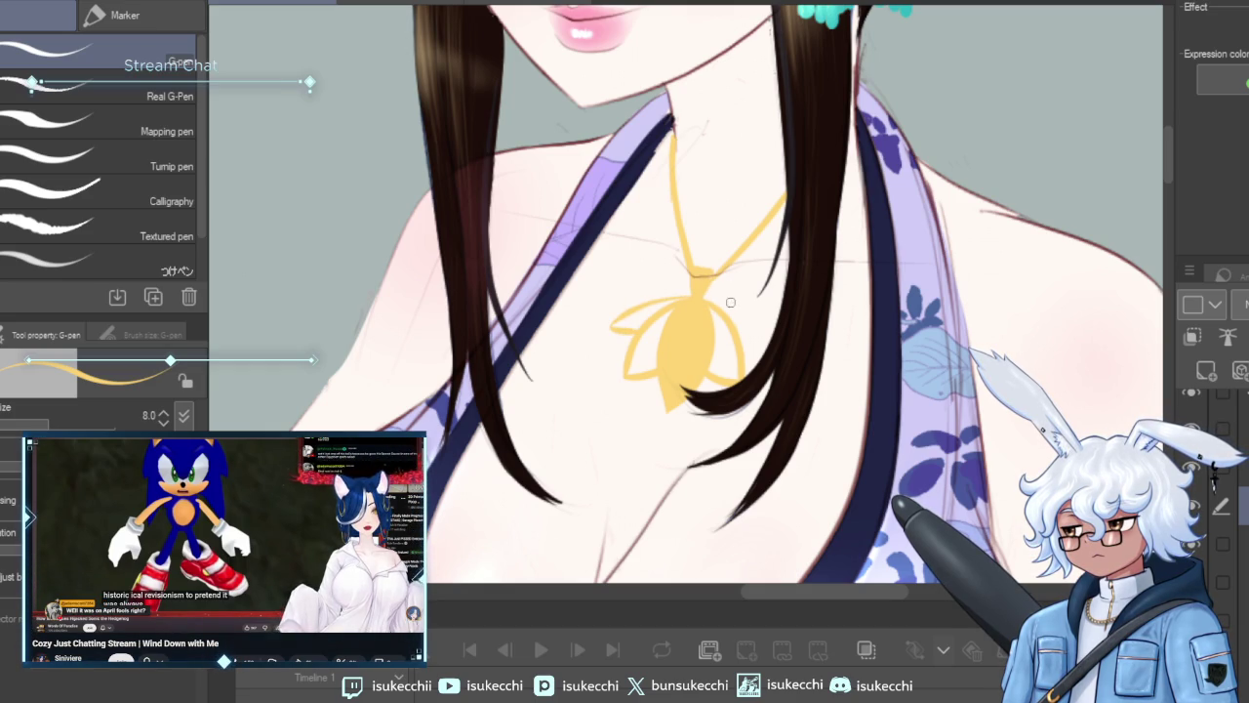
pyautogui.moveTo(722, 301); pyautogui.dragTo(757, 317)
# Undo the right-petal stroke, the trial yellow fills and a stray stroke beside the chain.
pyautogui.hotkey('ctrl', 'z')
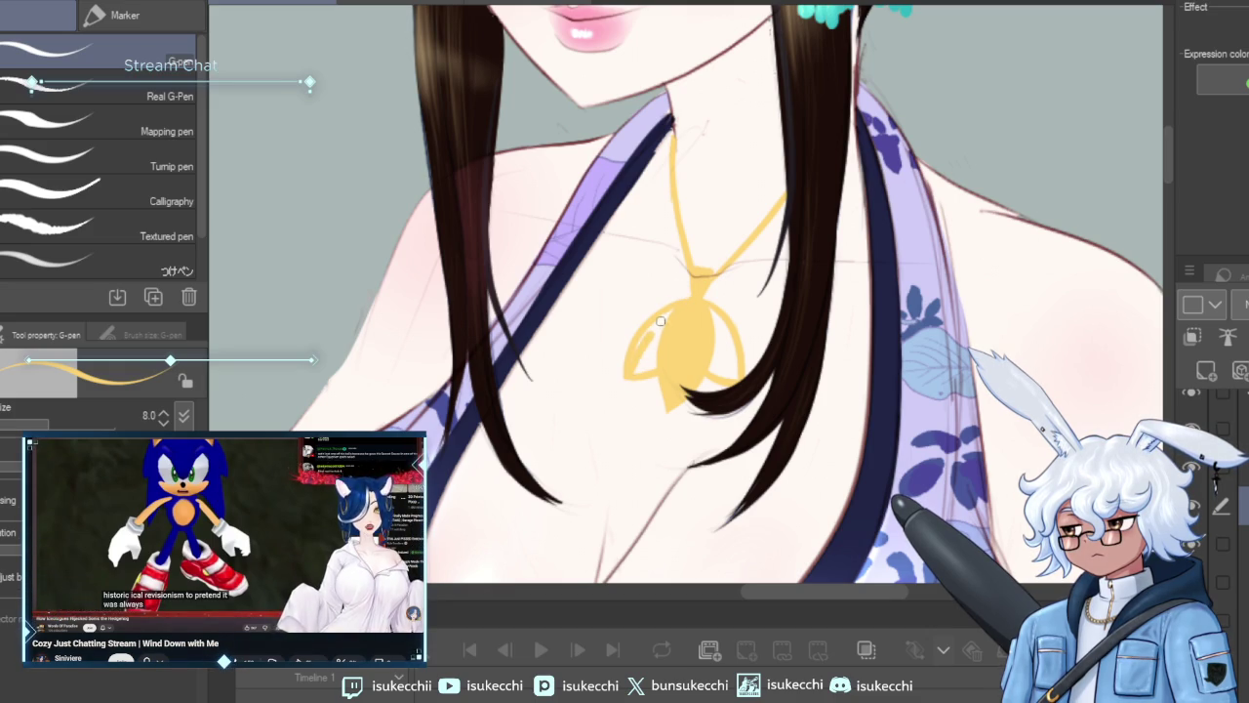
pyautogui.moveTo(659, 337)
pyautogui.mouseDown()
pyautogui.moveTo(650, 349)
pyautogui.moveTo(664, 322)
pyautogui.mouseUp()
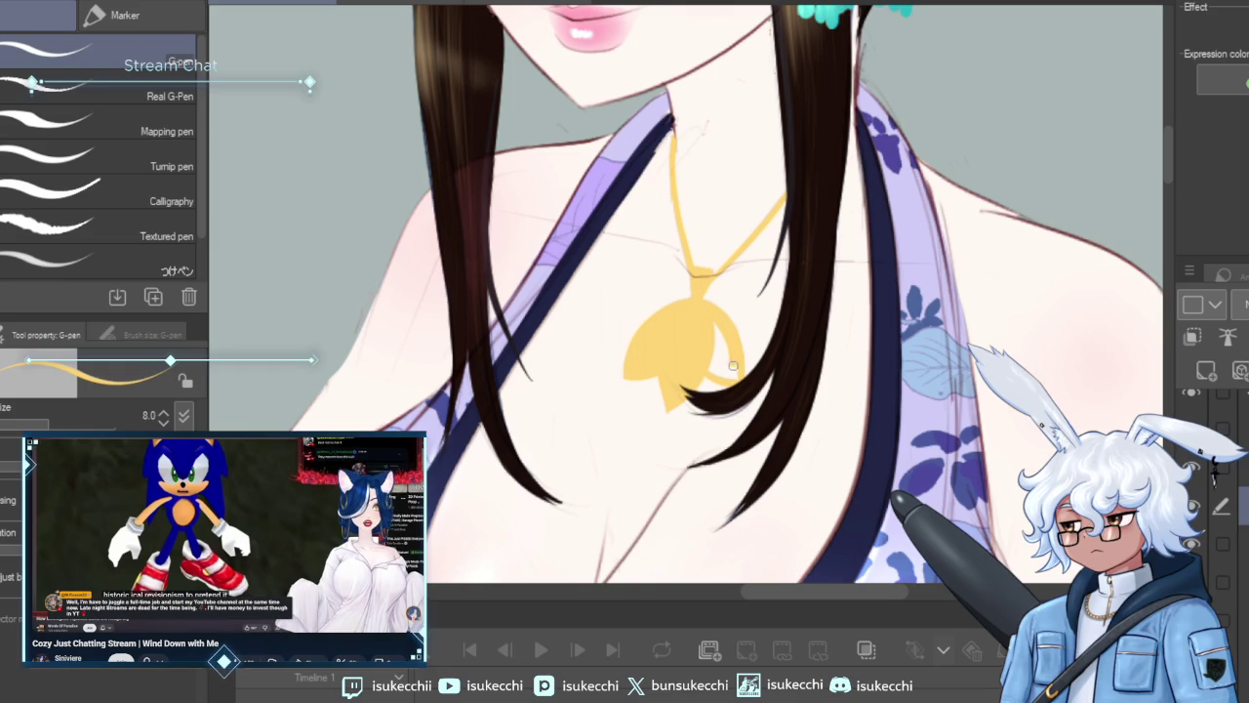
pyautogui.hotkey('ctrl', 'z')
pyautogui.hotkey('ctrl', 'z')
pyautogui.hotkey('ctrl', 'z')
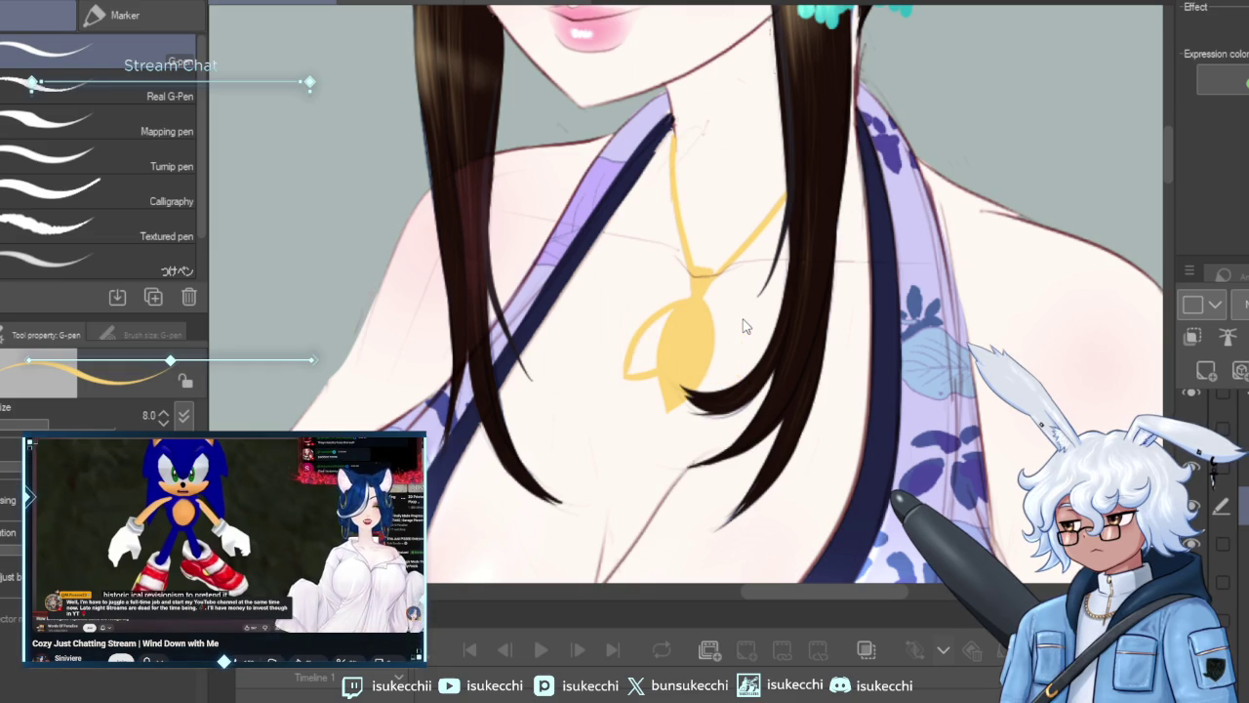
pyautogui.hotkey('ctrl', 'z')
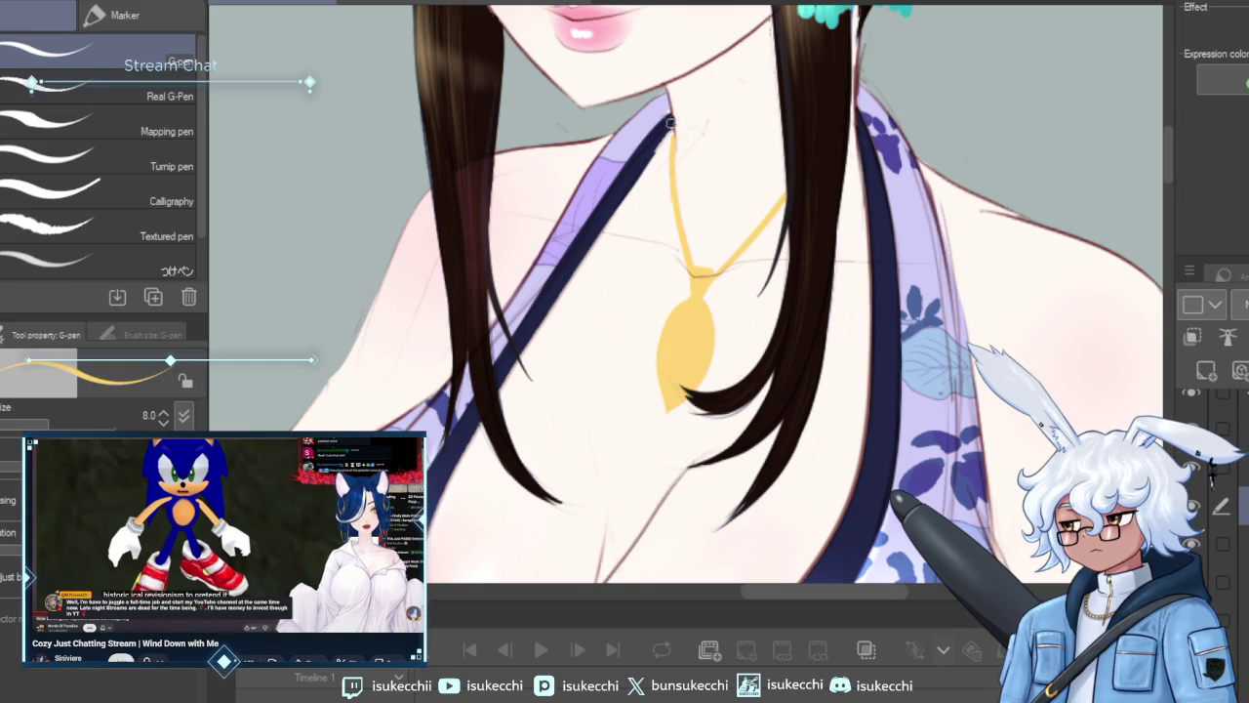
pyautogui.moveTo(670, 129); pyautogui.dragTo(656, 201)
pyautogui.hotkey('ctrl', 'z')
# Thicken the upper-left chain, re-stroke the right strand and remove the pendant's left lobe.
pyautogui.moveTo(670, 125); pyautogui.dragTo(676, 166)
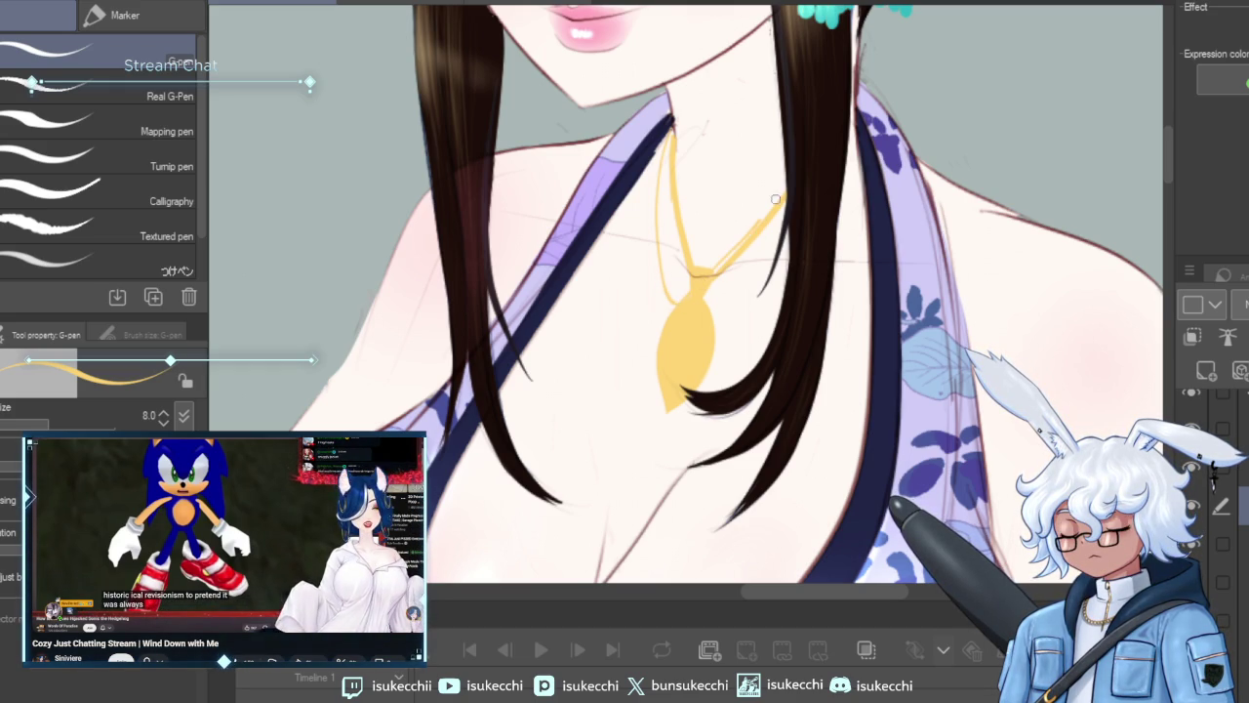
pyautogui.moveTo(789, 188); pyautogui.dragTo(712, 269)
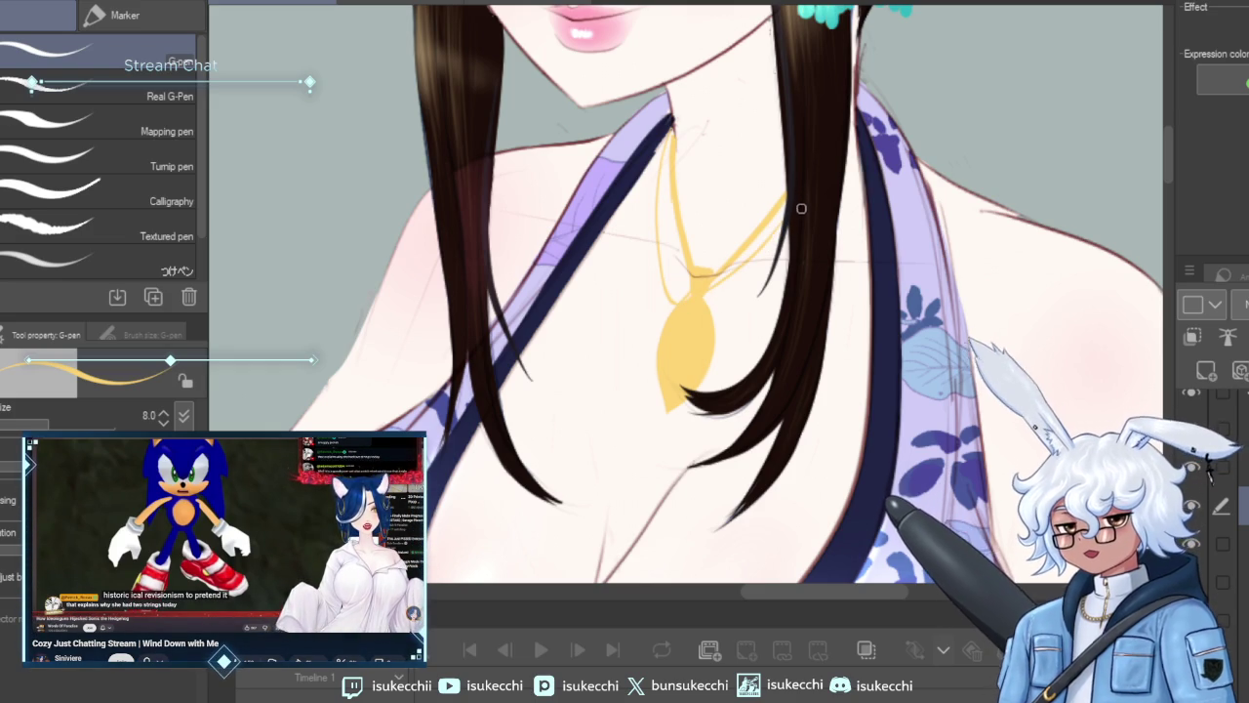
pyautogui.press('e')
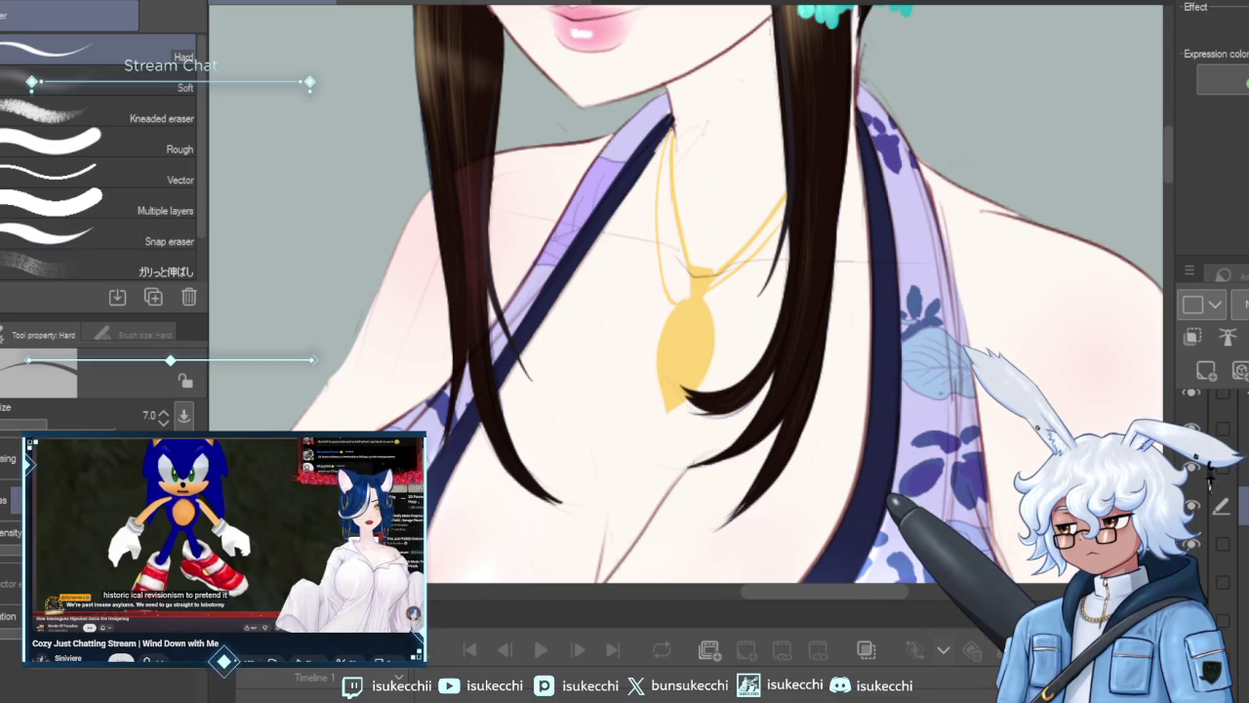
pyautogui.press('p')
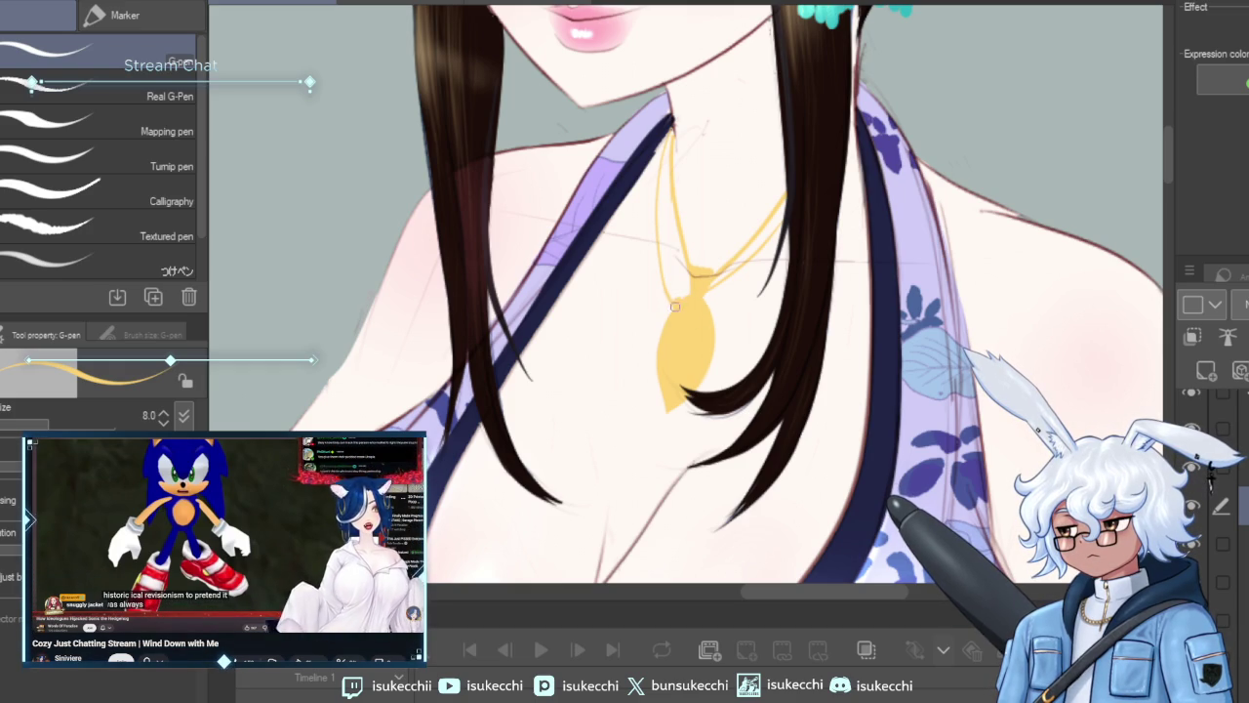
pyautogui.hotkey('ctrl', 'z')
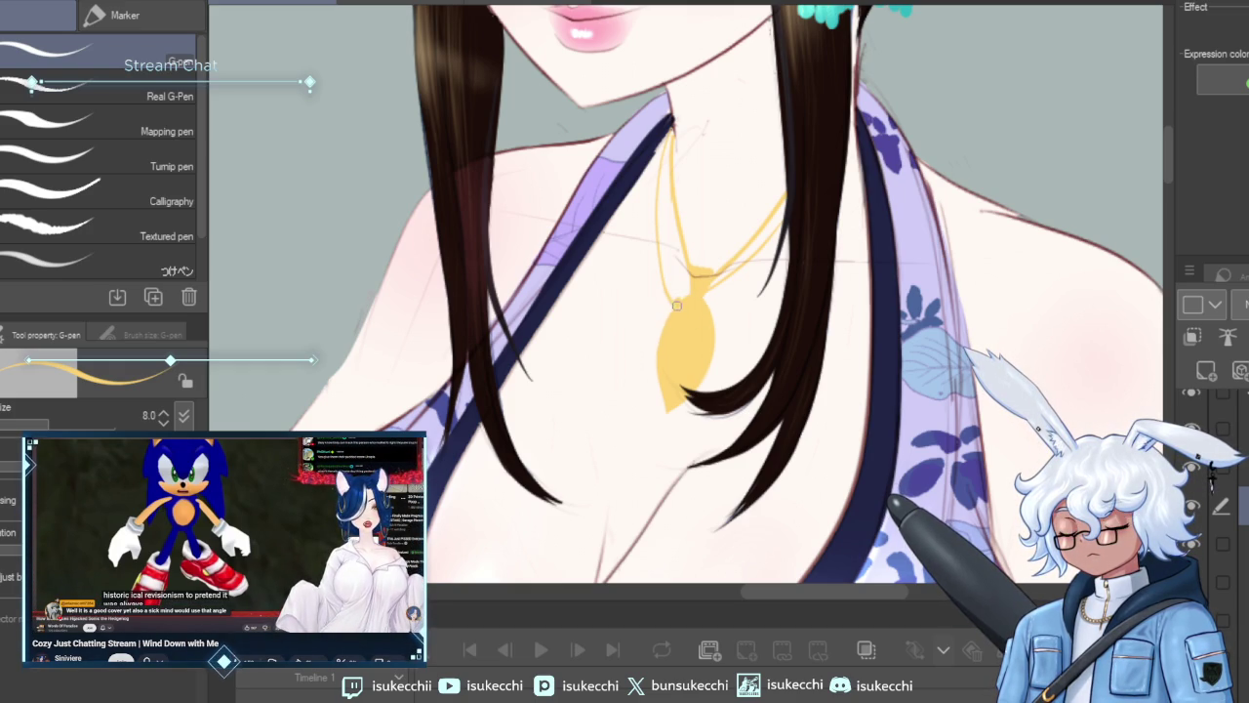
pyautogui.hotkey('ctrl', 'z')
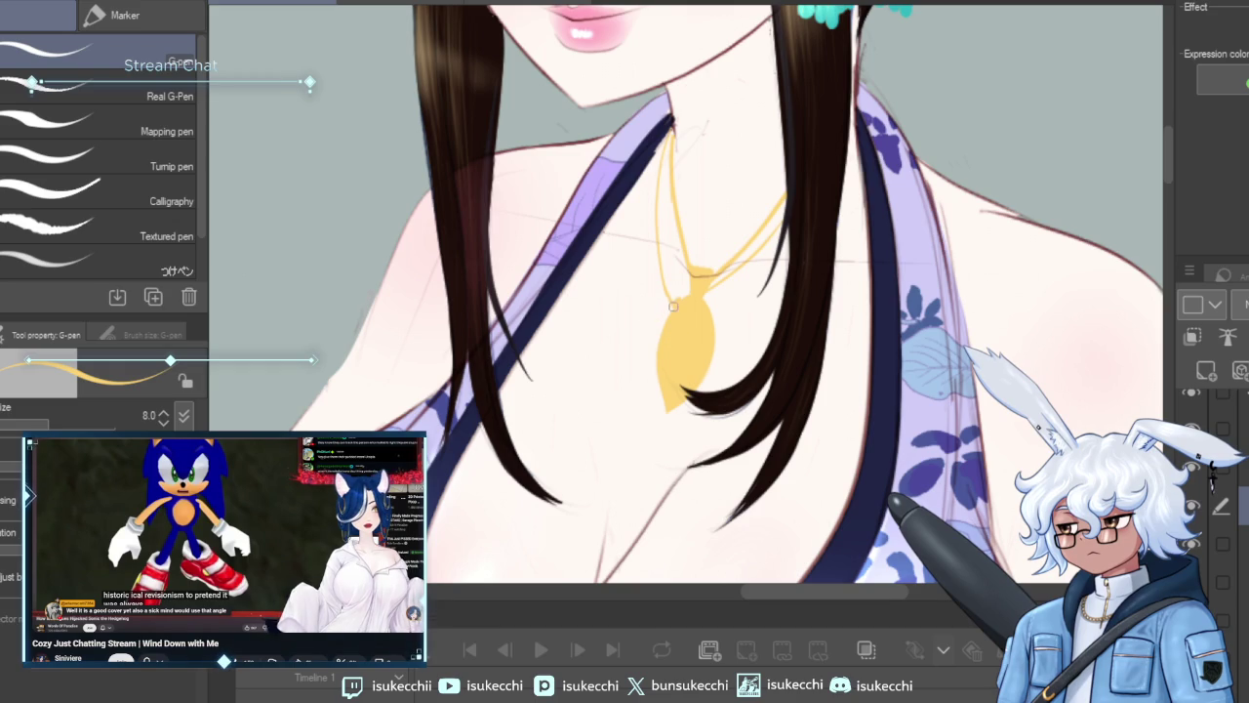
# Drop a stray left tail and paint the small charm's lower-left and upper-left edges yellow.
pyautogui.moveTo(673, 305); pyautogui.dragTo(629, 340)
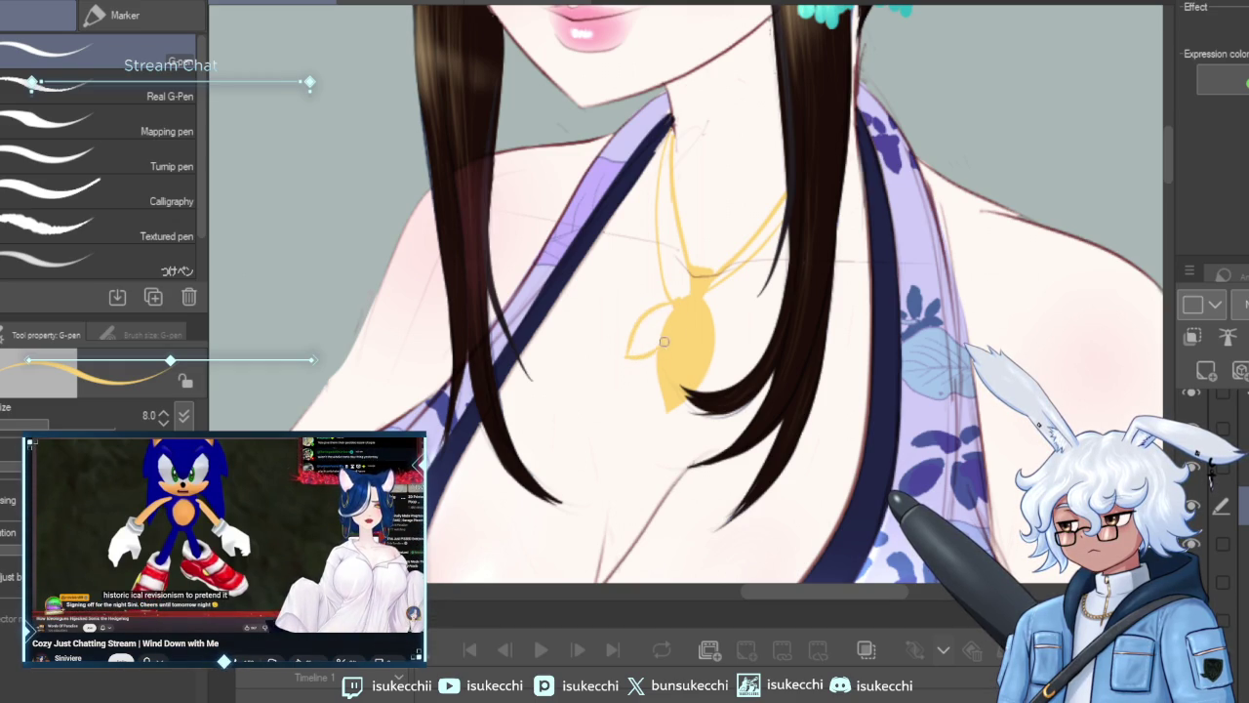
pyautogui.hotkey('ctrl', 'z')
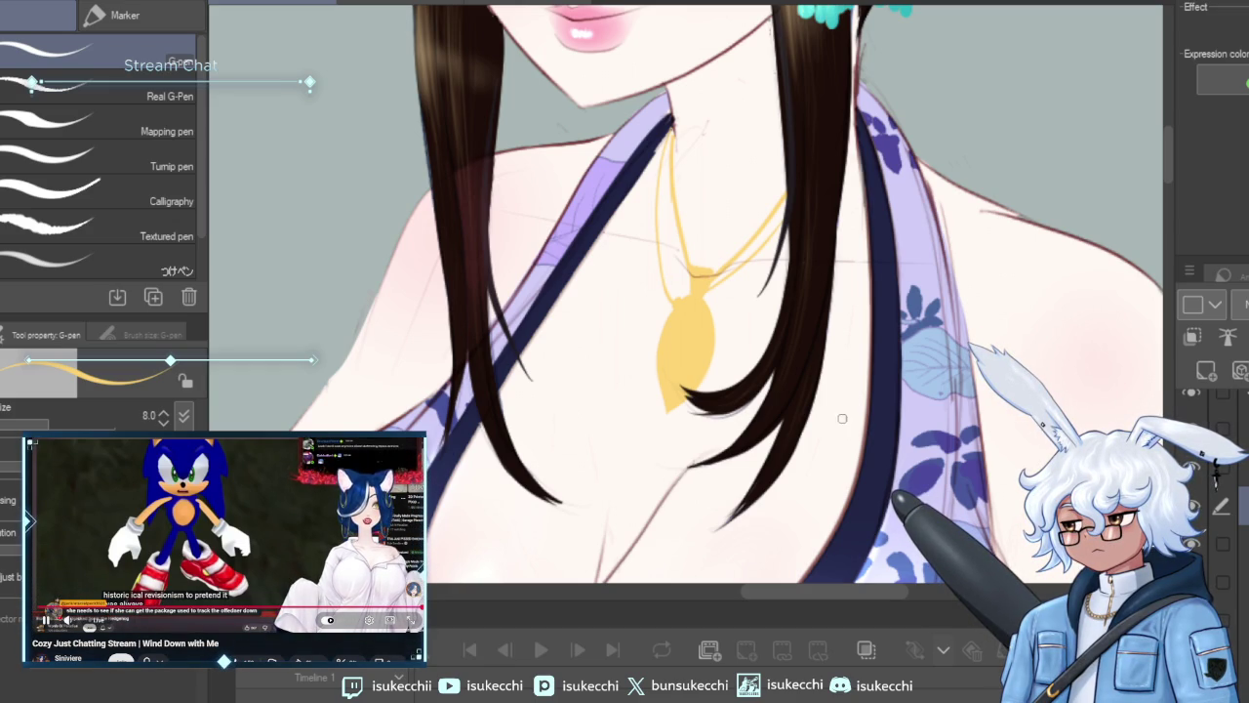
pyautogui.moveTo(648, 330); pyautogui.dragTo(646, 376)
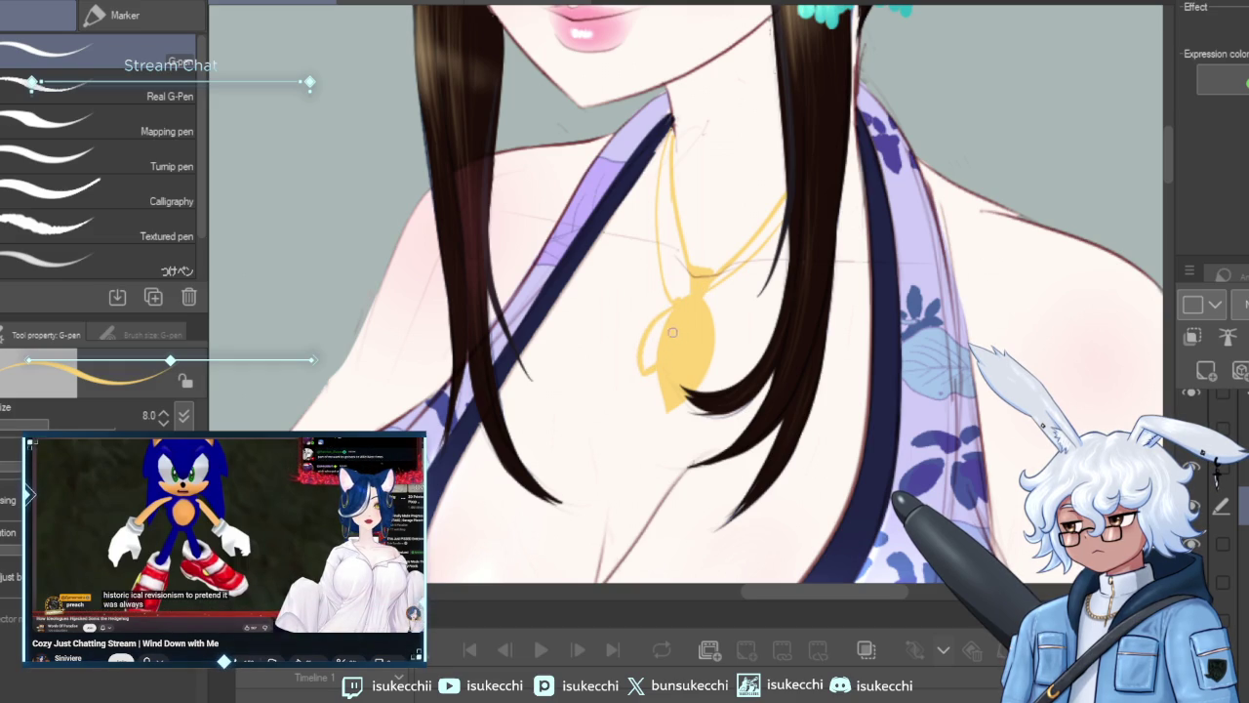
pyautogui.moveTo(662, 324); pyautogui.dragTo(648, 353)
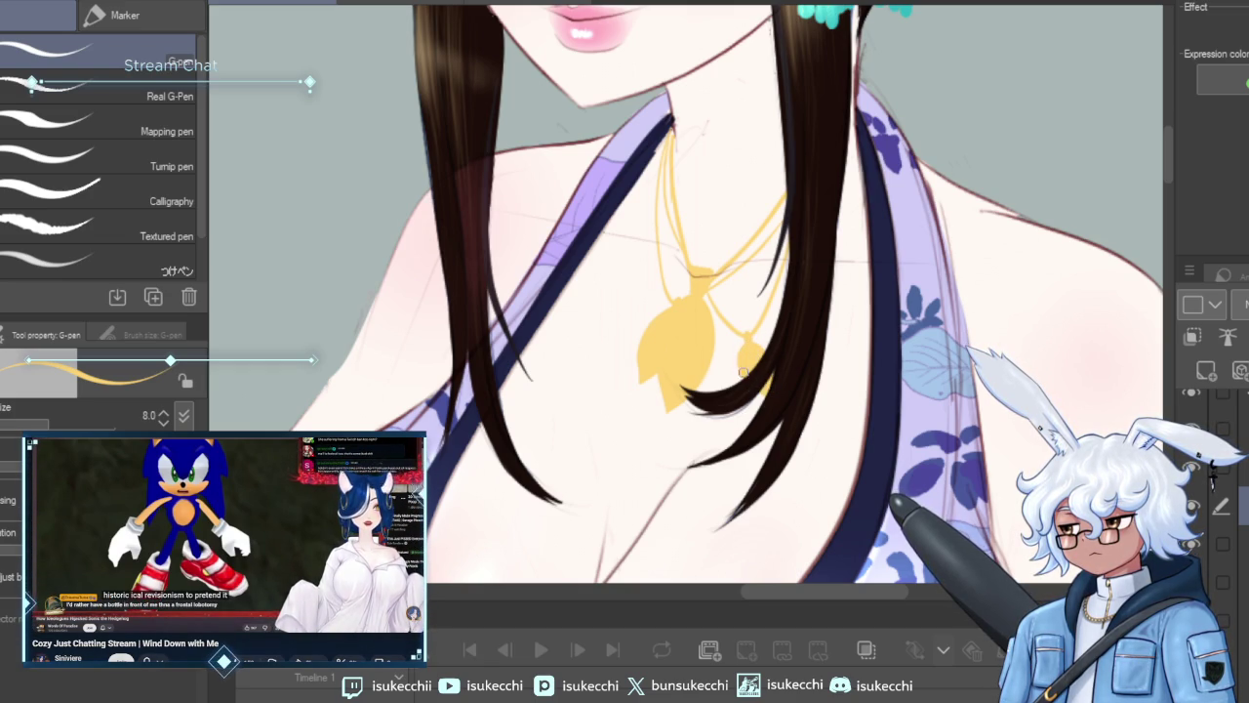
pyautogui.scroll(-3, 820, 339)
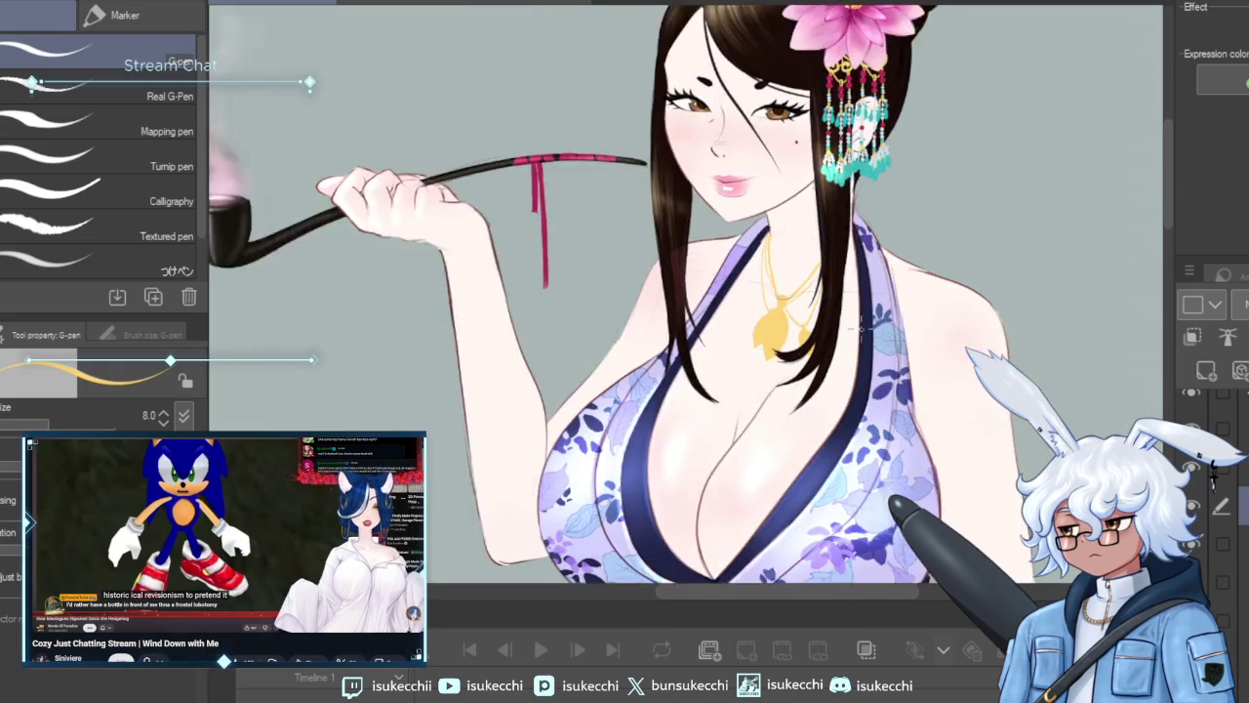
# View the whole figure down to the sash, then centre the face, pipe and necklace.
pyautogui.scroll(-1, 859, 332)
pyautogui.moveTo(859, 331); pyautogui.dragTo(858, 209)
pyautogui.scroll(-2, 857, 354)
pyautogui.scroll(-1, 857, 355)
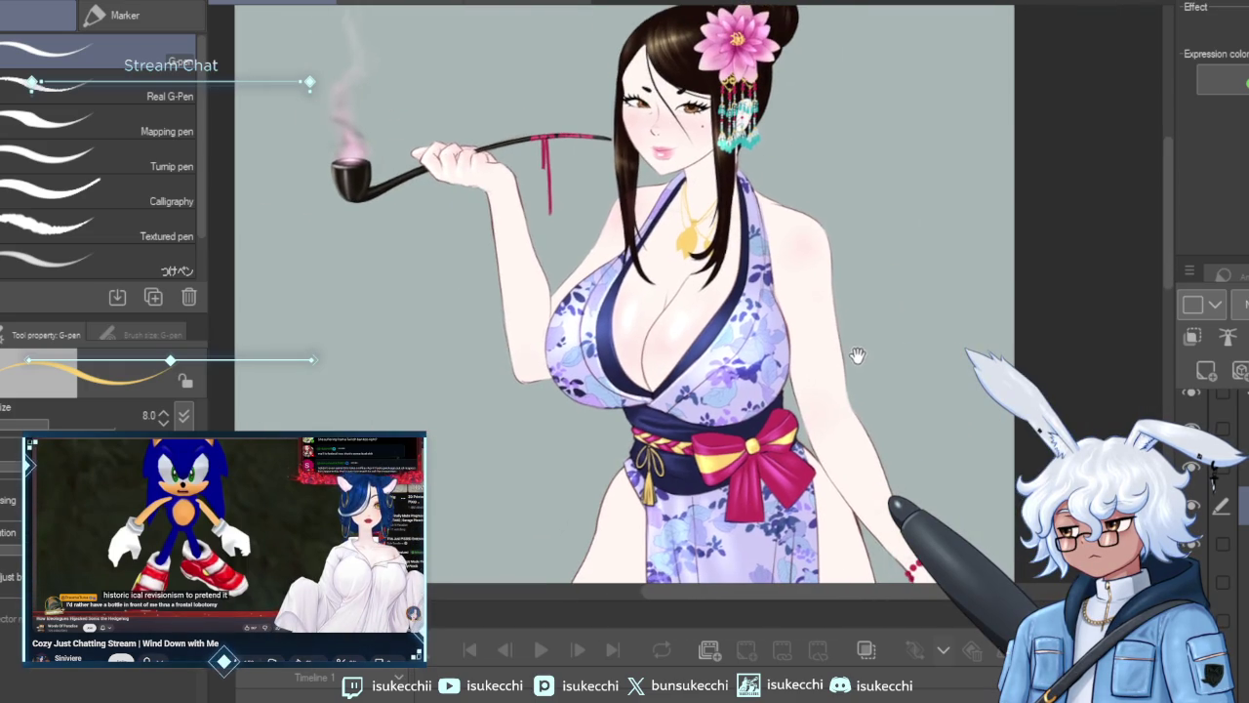
pyautogui.scroll(2, 806, 313)
pyautogui.scroll(2, 806, 312)
pyautogui.moveTo(699, 176); pyautogui.dragTo(698, 335)
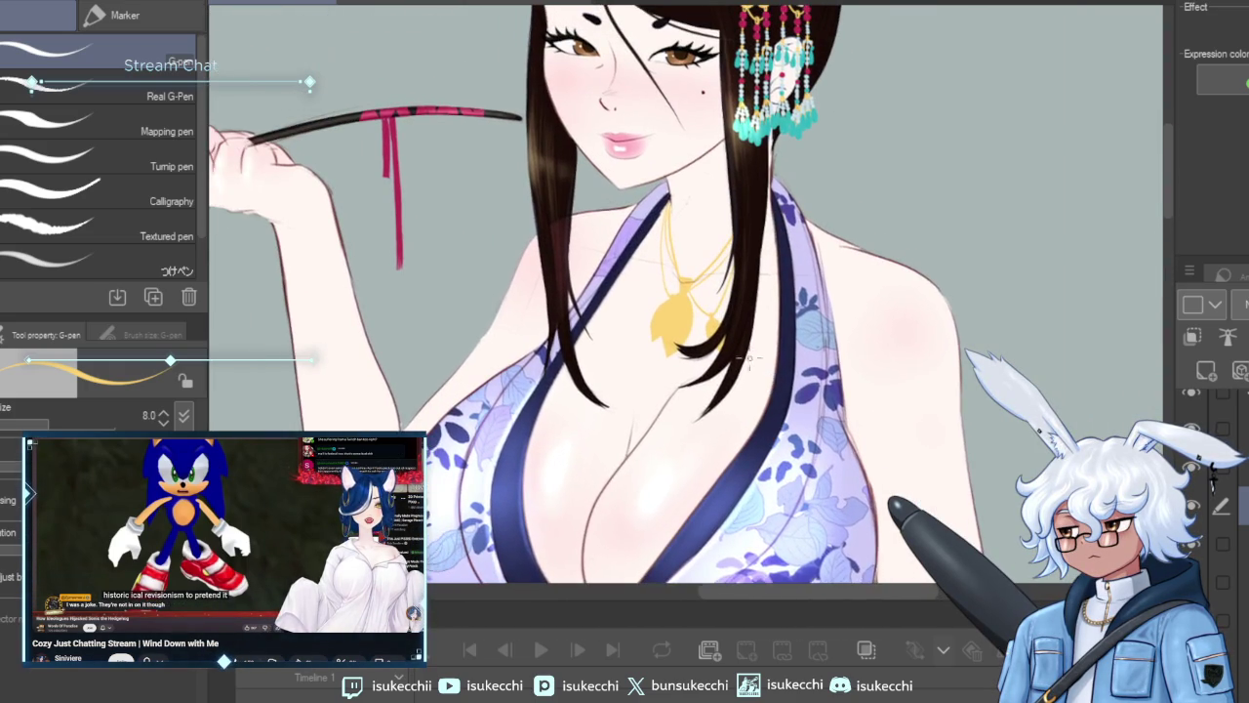
pyautogui.scroll(2, 699, 335)
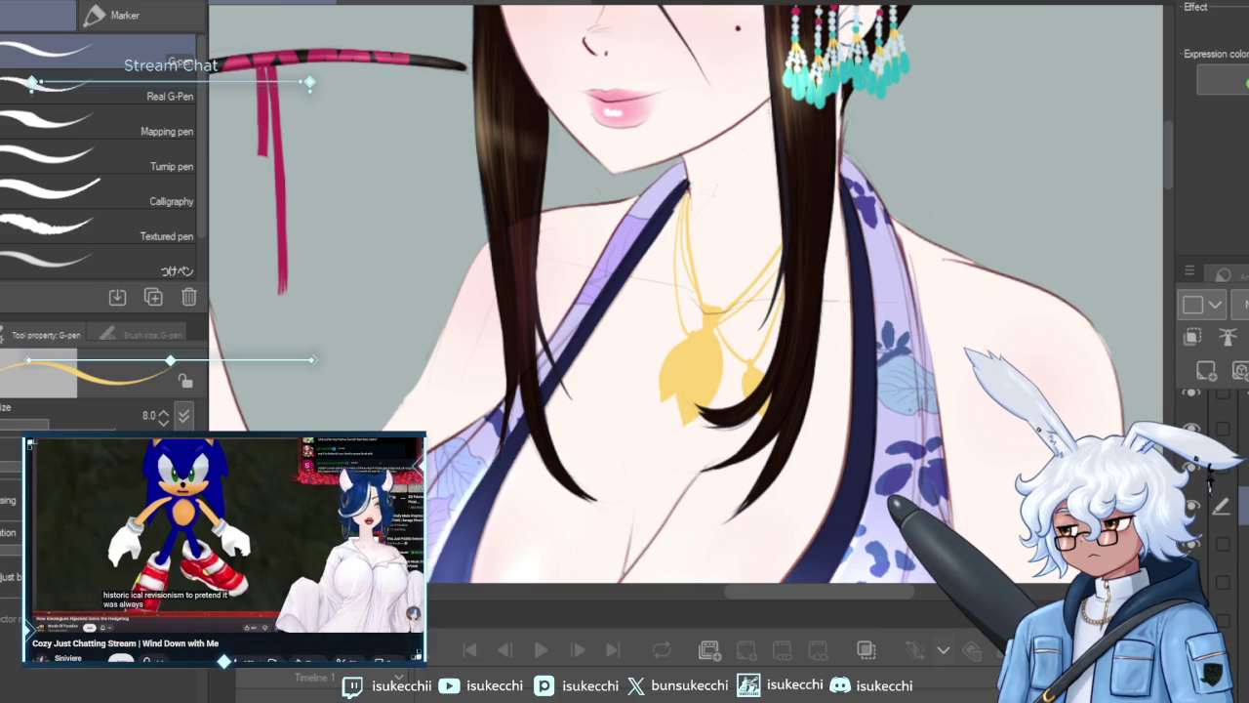
# Check several layers in the Layer panel, choose the painting layer and zoom in on the necklace.
pyautogui.click(1229, 629)
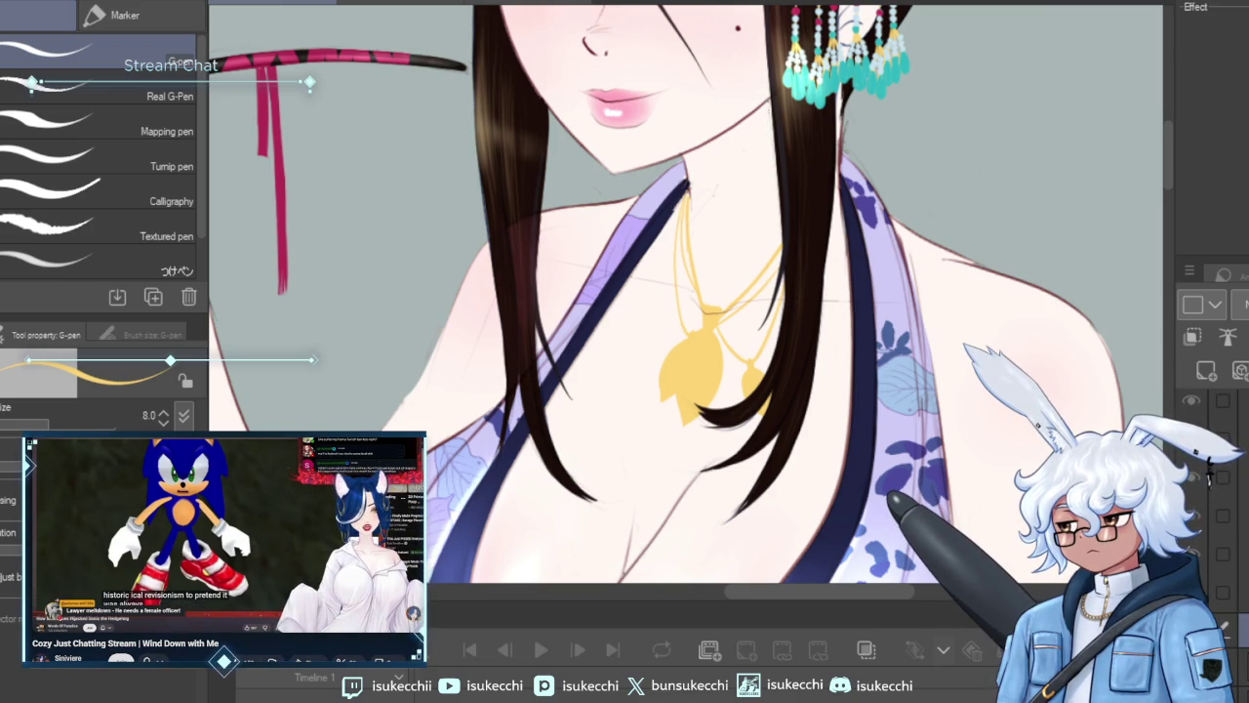
pyautogui.click(1210, 441)
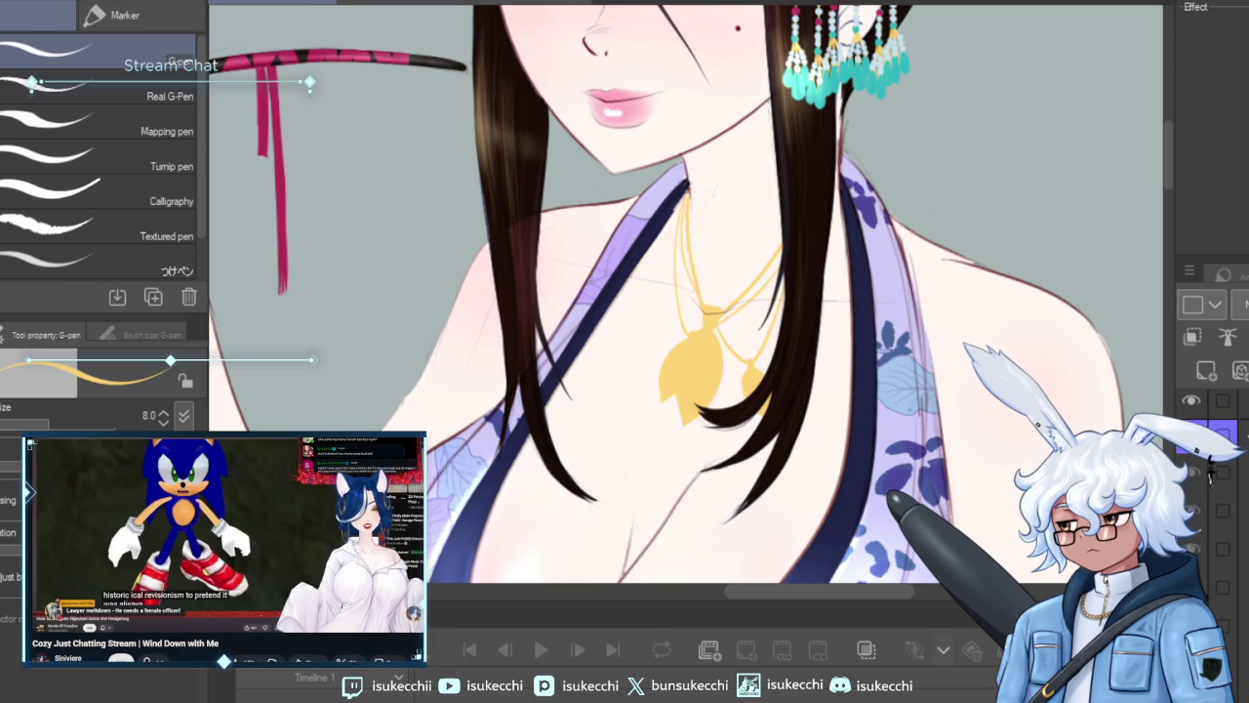
pyautogui.click(1210, 471)
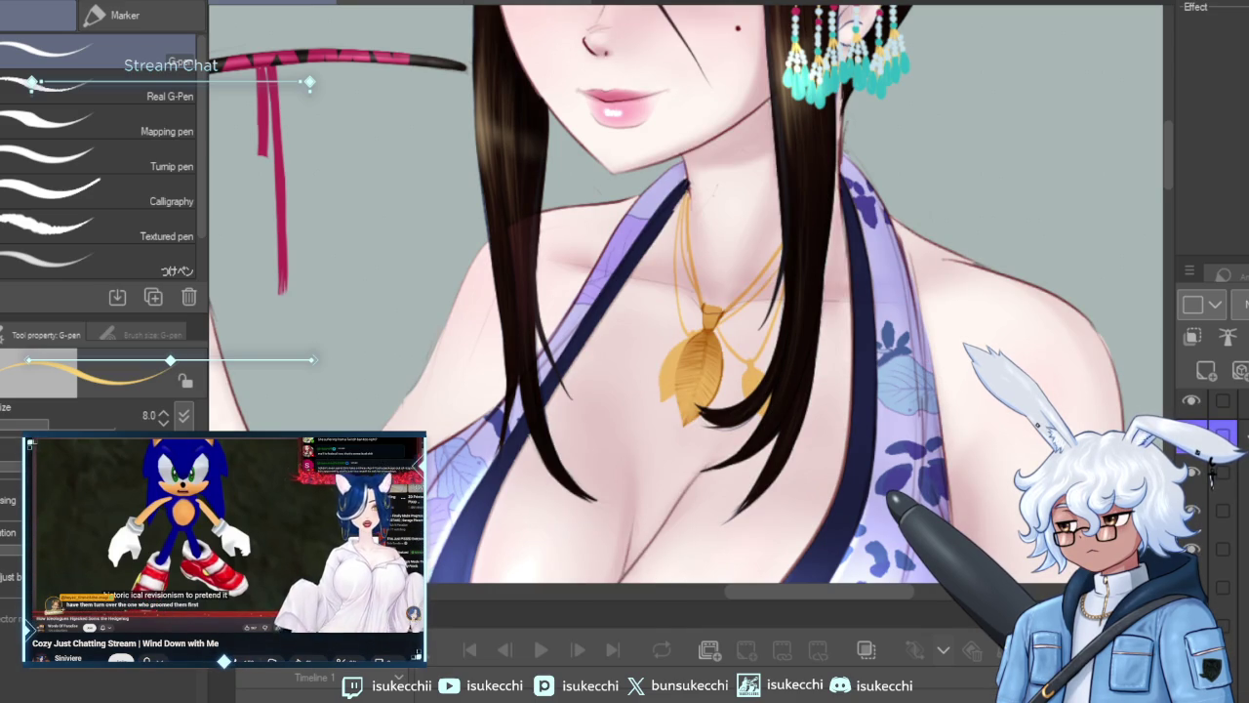
pyautogui.scroll(-1, 1211, 474)
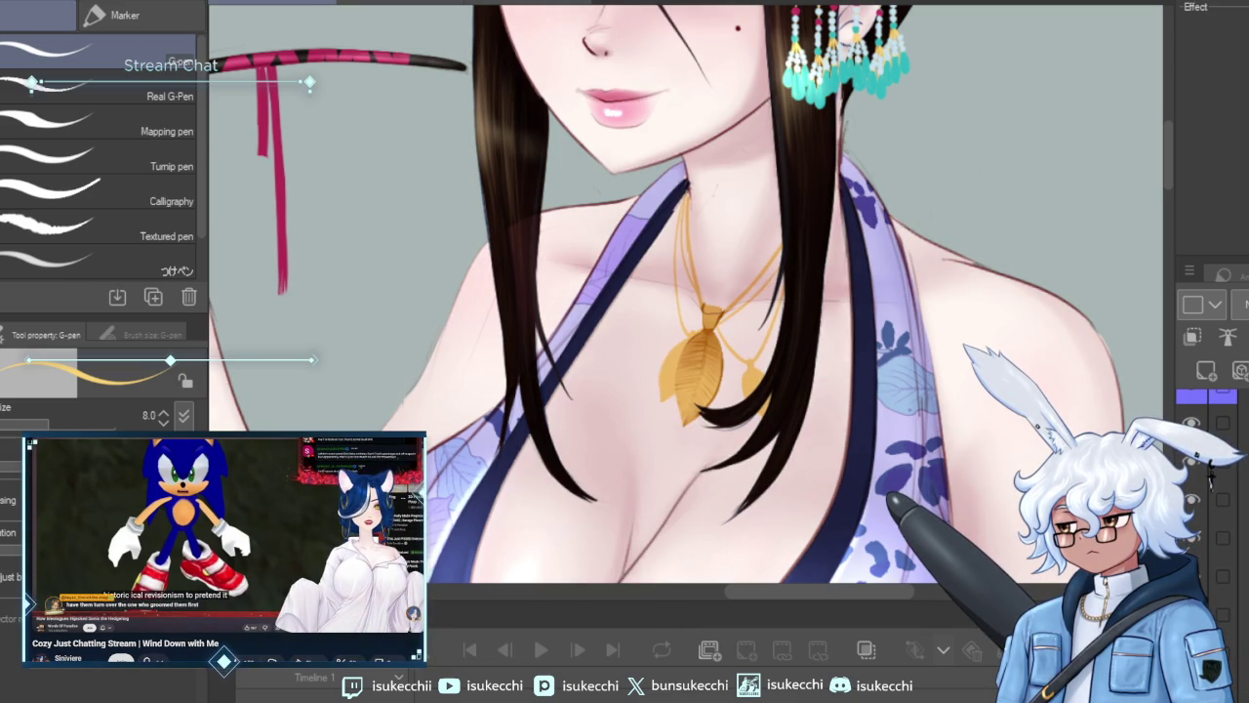
pyautogui.click(1205, 539)
pyautogui.click(1195, 543)
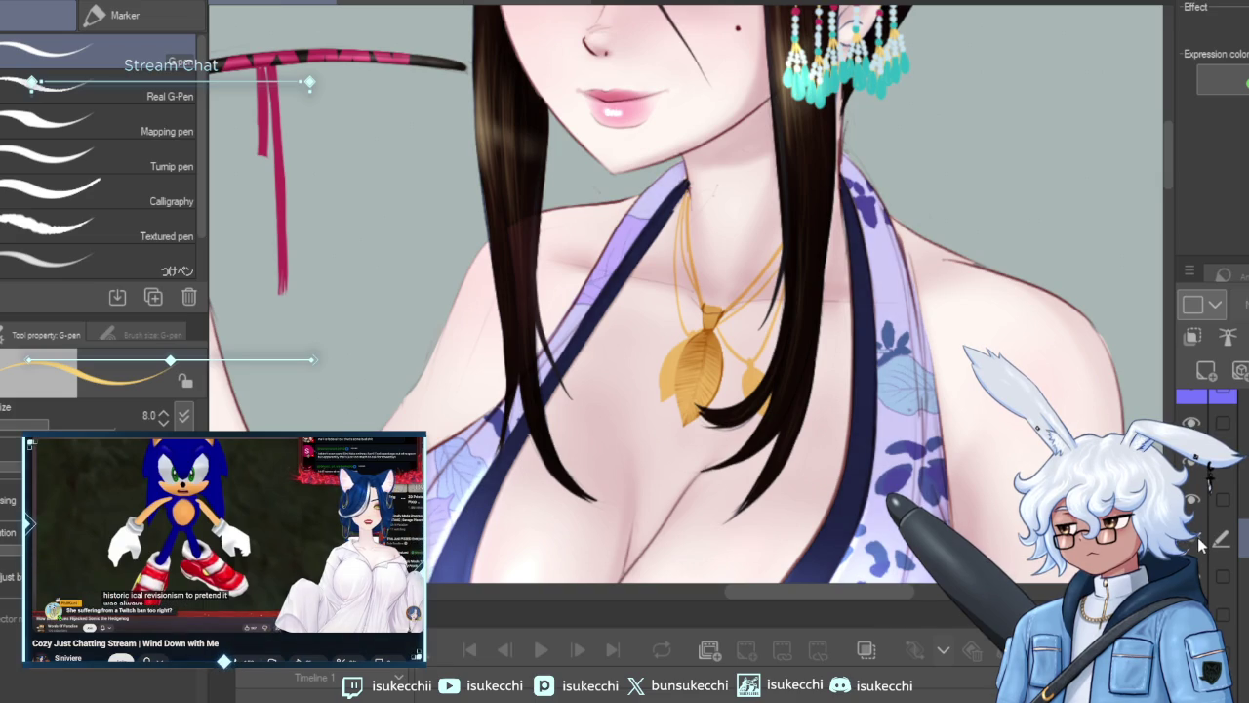
pyautogui.click(1203, 582)
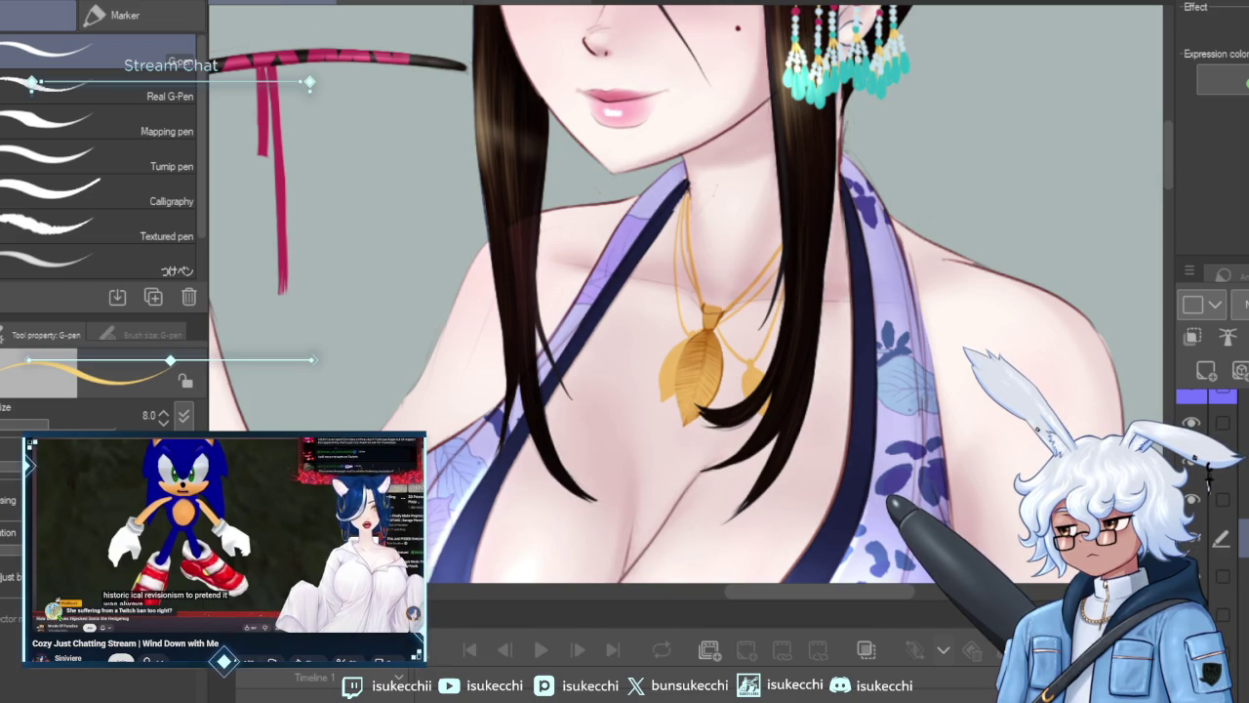
pyautogui.scroll(1, 1203, 582)
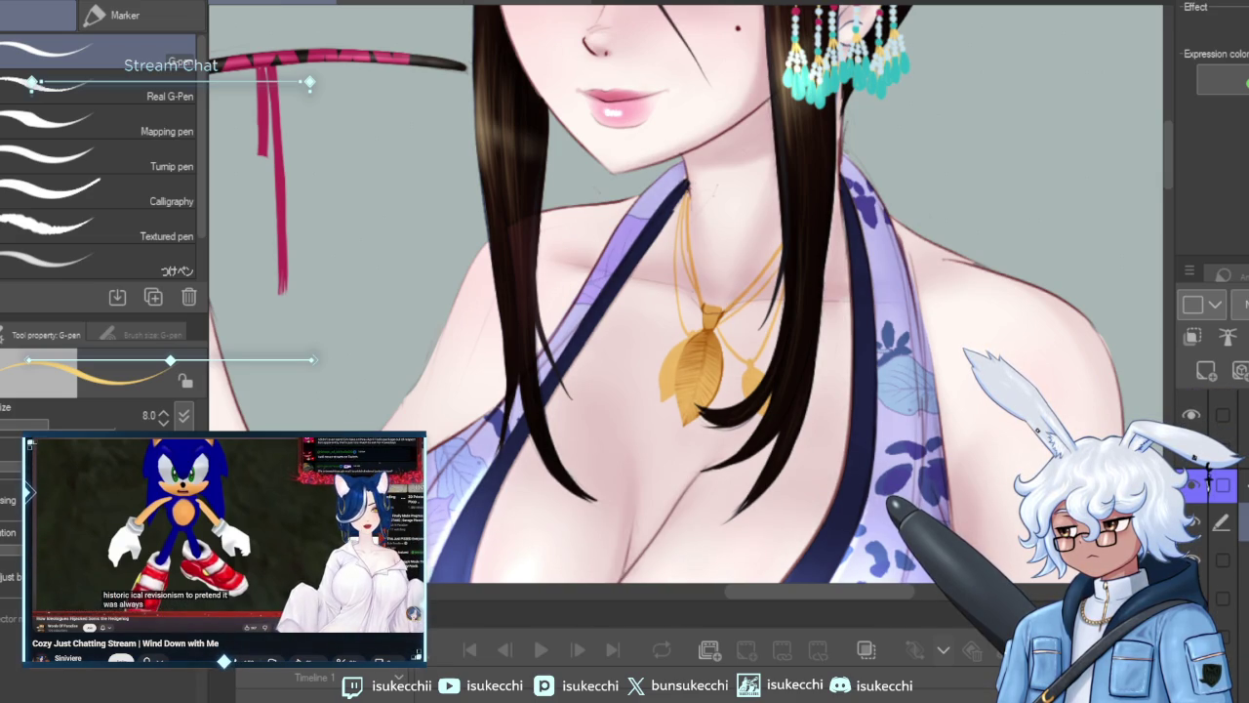
pyautogui.scroll(2, 875, 278)
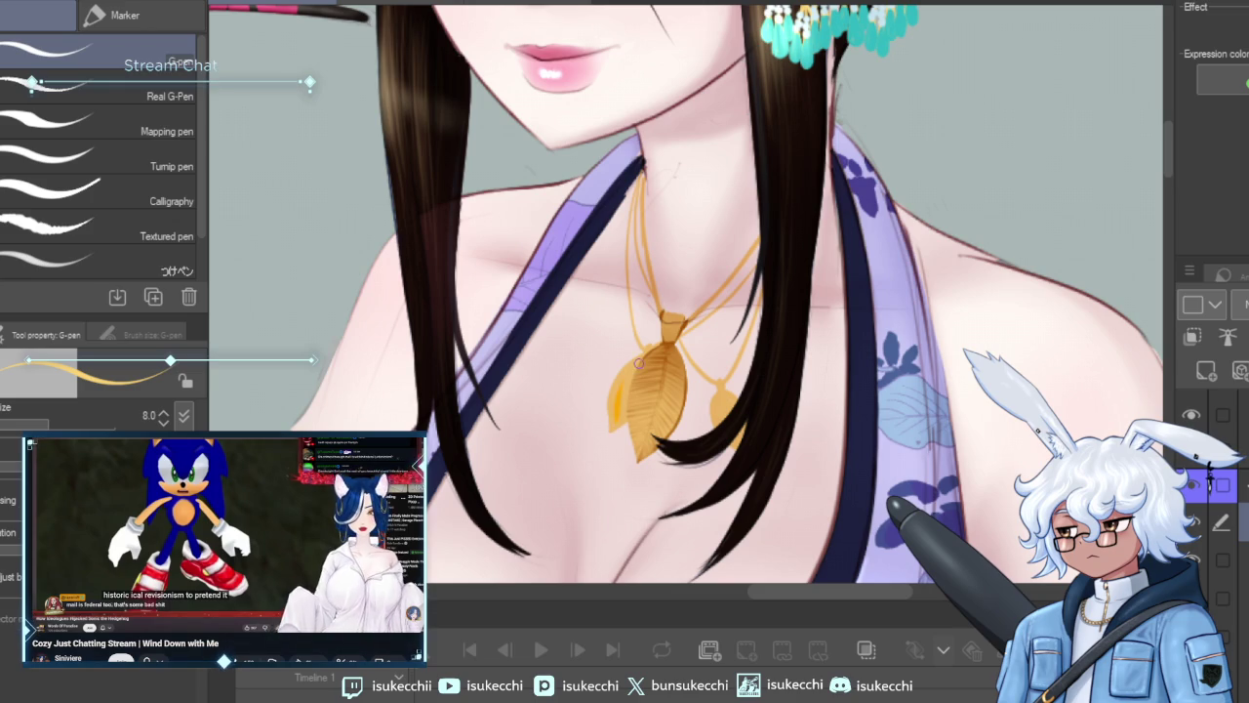
pyautogui.scroll(1, 309, 448)
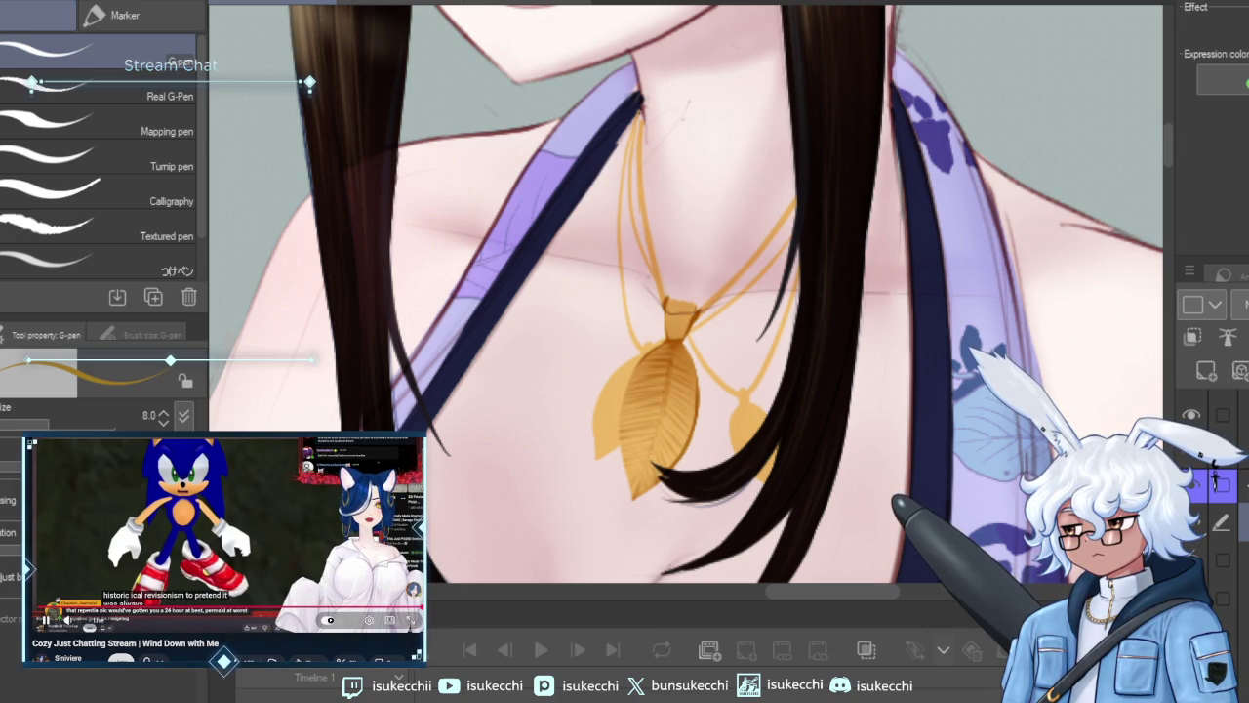
pyautogui.press('[')
pyautogui.press('[')
pyautogui.press('[')
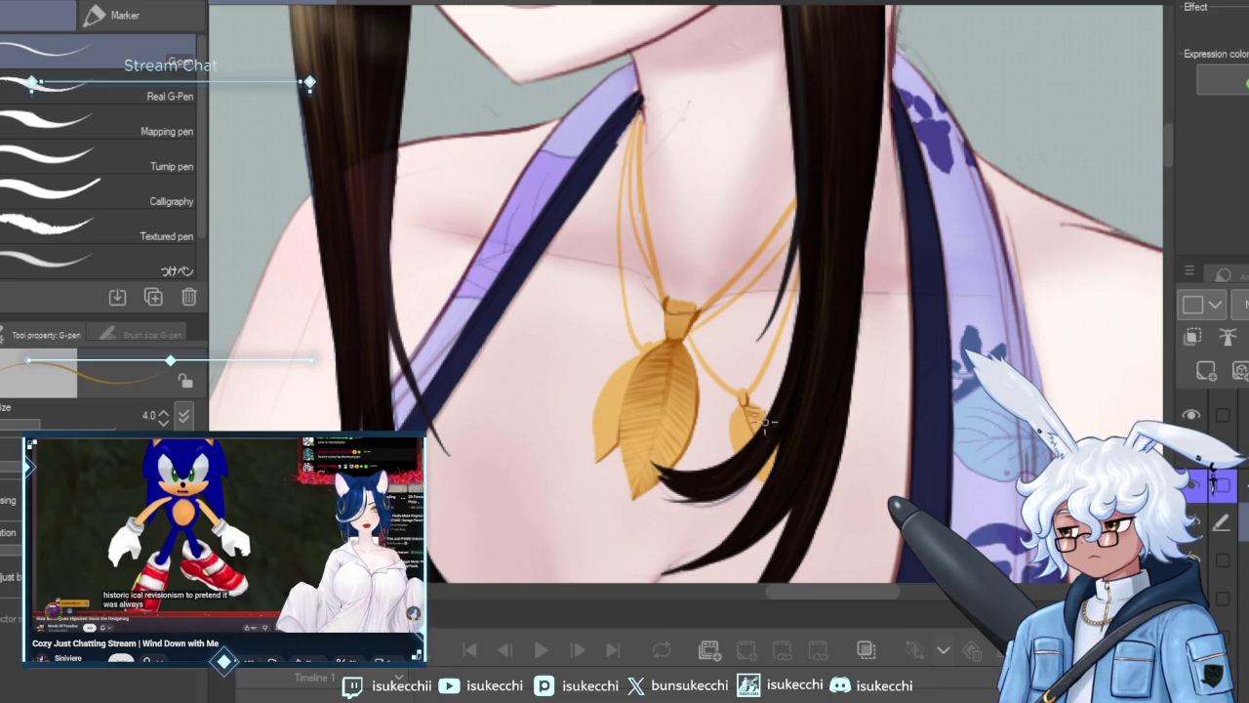
# Blend the necklace with the Round mixing brush, then shade it with a size-3 Soft airbrush.
pyautogui.press('b')
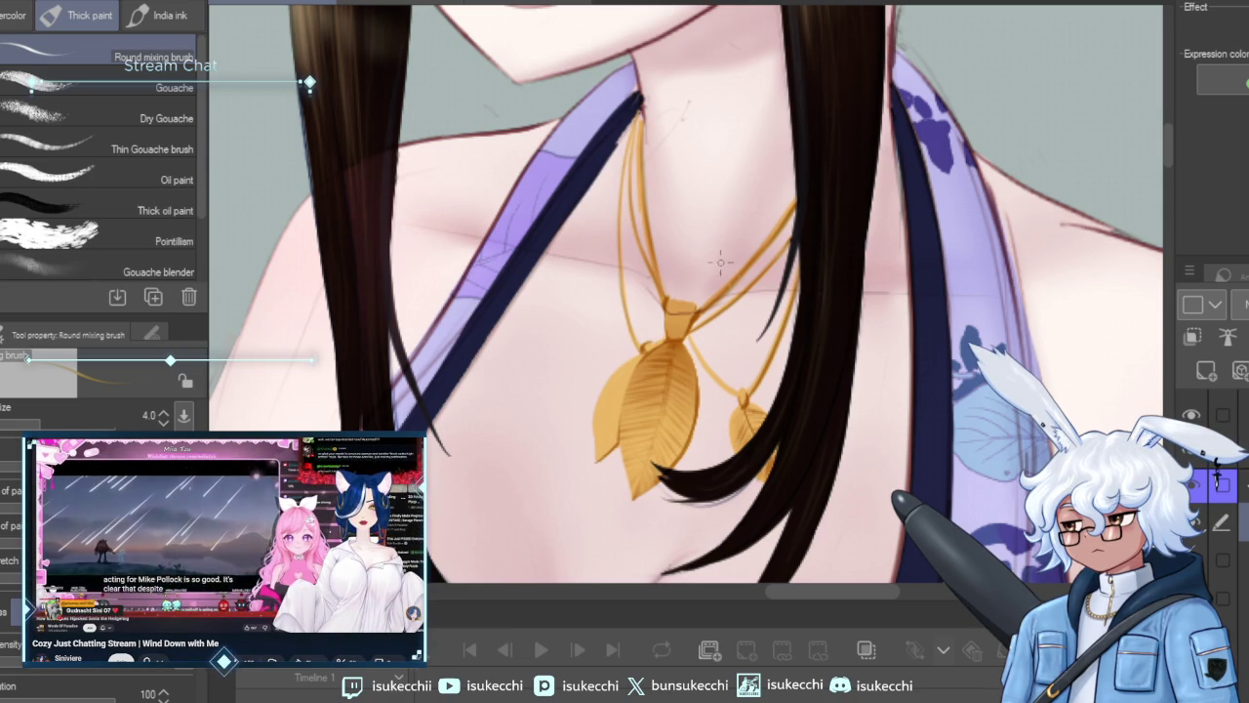
pyautogui.moveTo(642, 287); pyautogui.dragTo(665, 153)
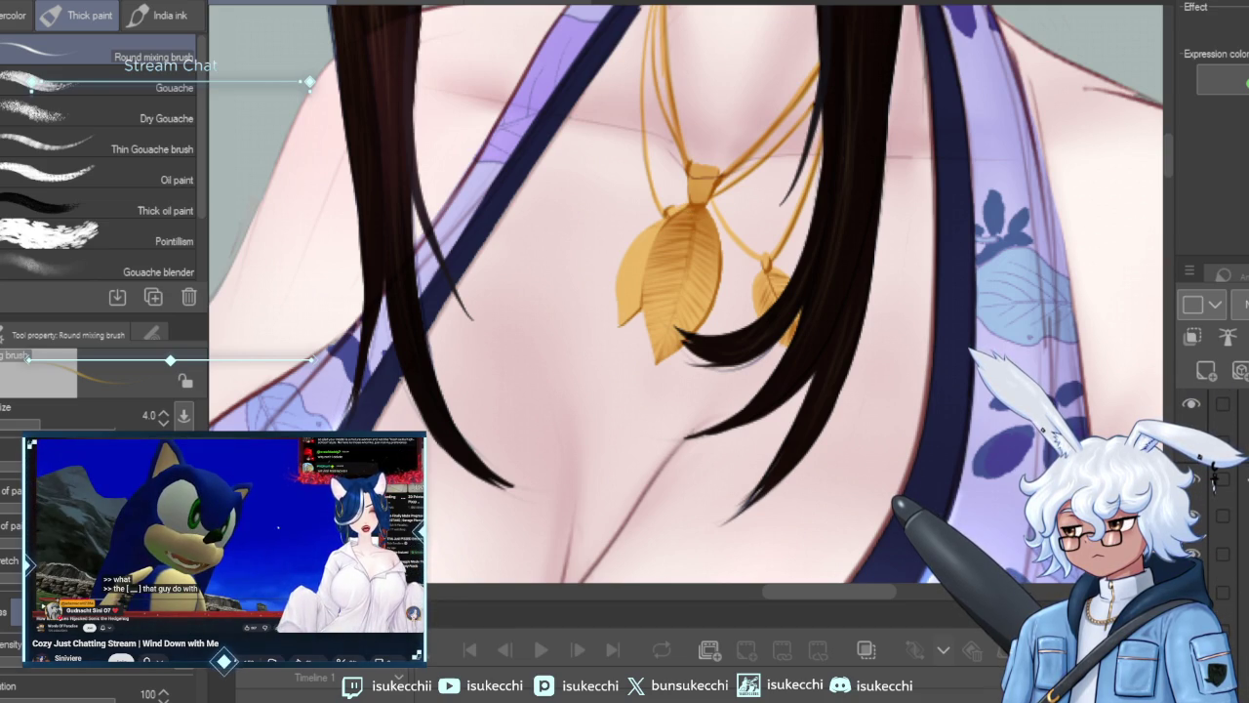
pyautogui.hotkey('ctrl', 'z')
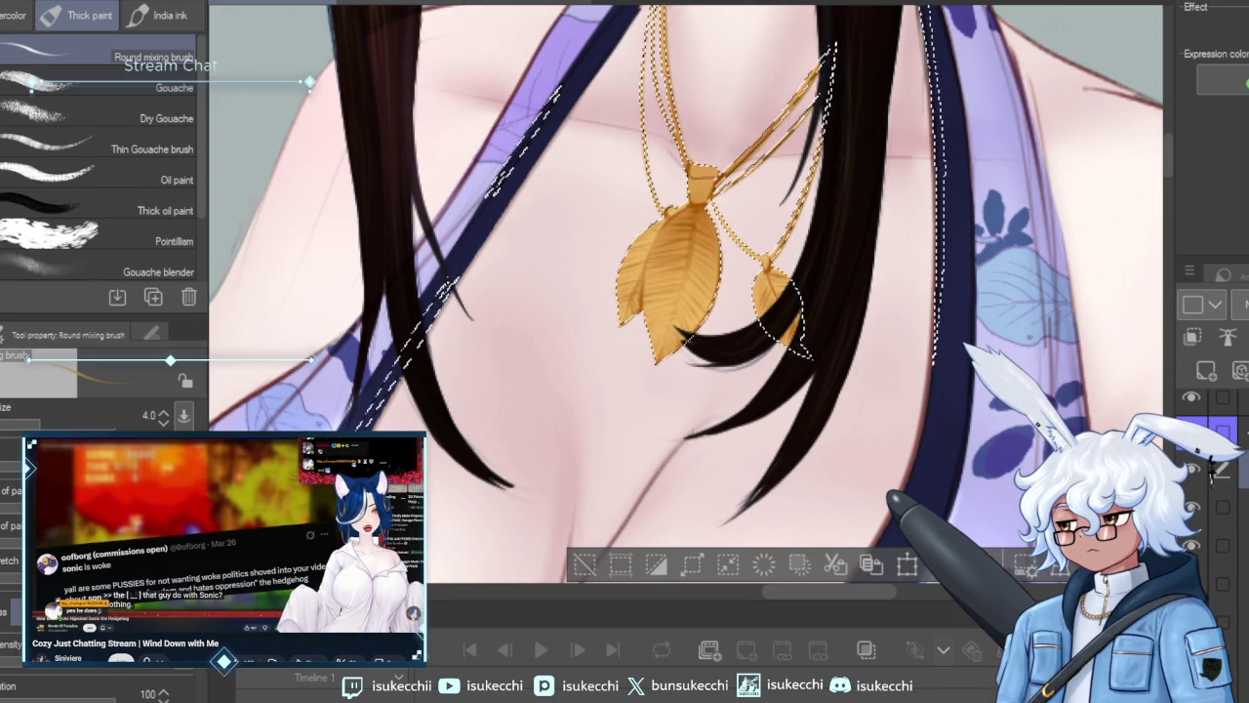
pyautogui.press('b')
pyautogui.hotkey('ctrl', '+')
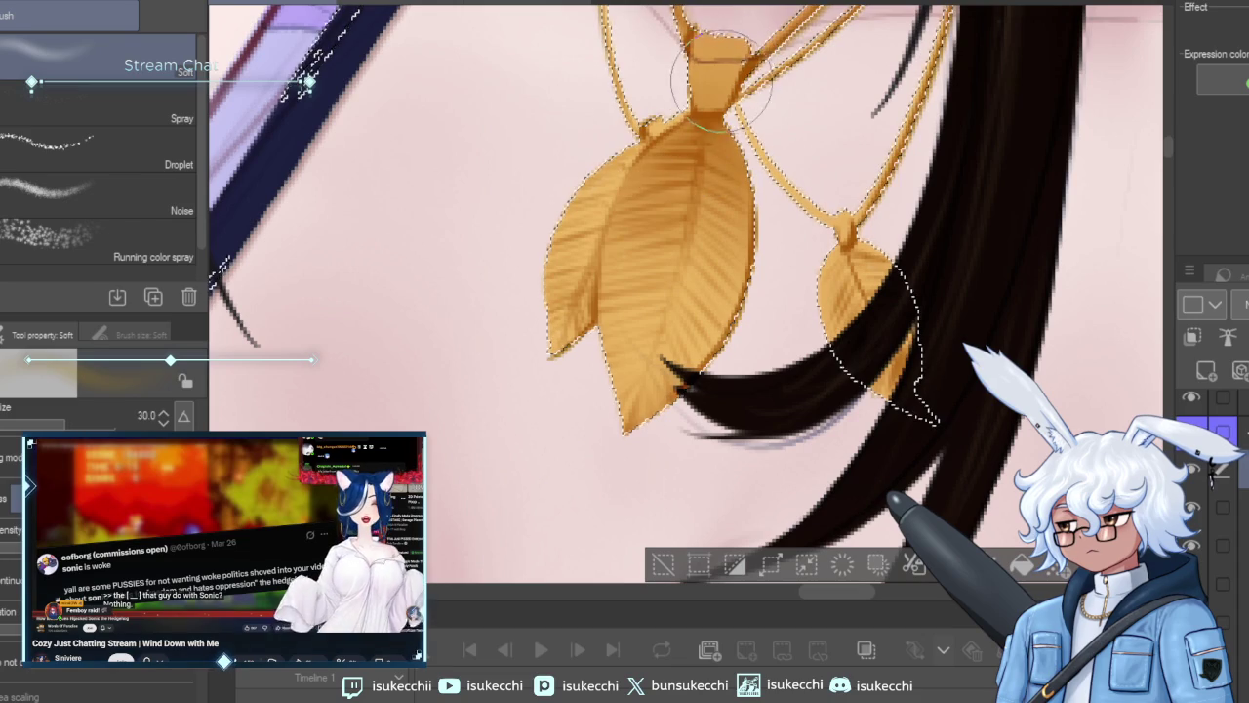
pyautogui.press('[')
pyautogui.press('[')
pyautogui.press('[')
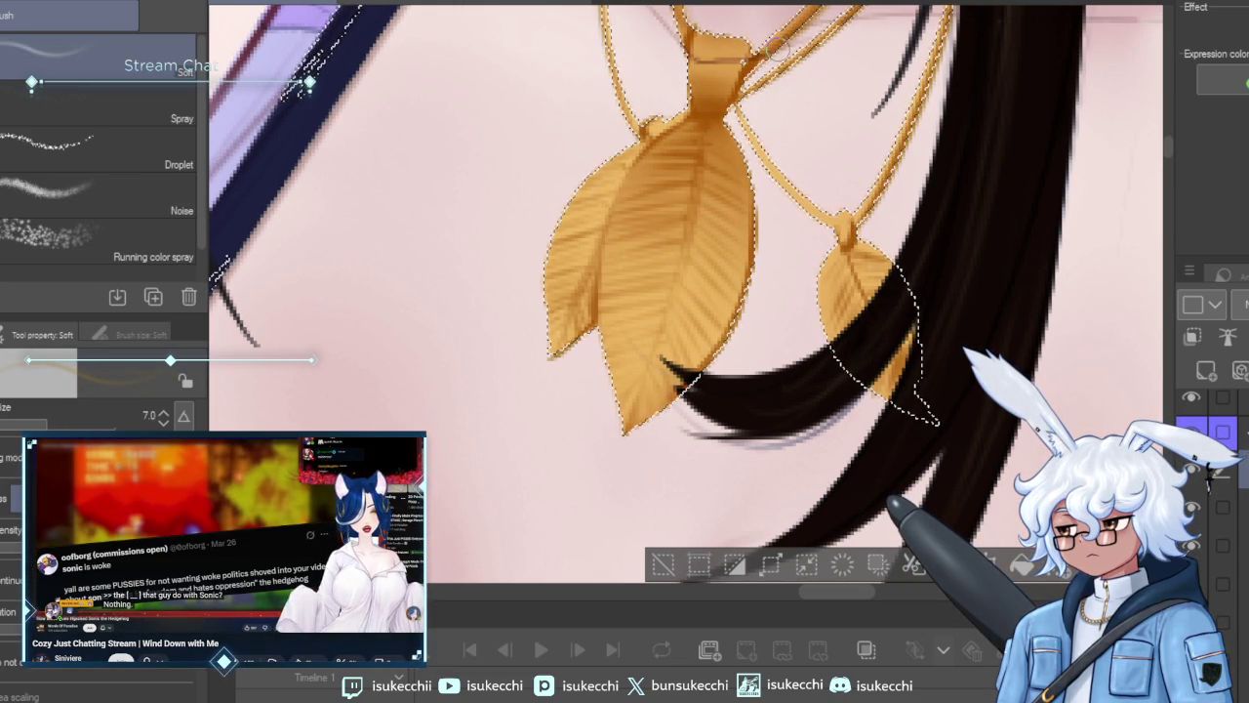
pyautogui.press('[')
pyautogui.press('[')
pyautogui.press('[')
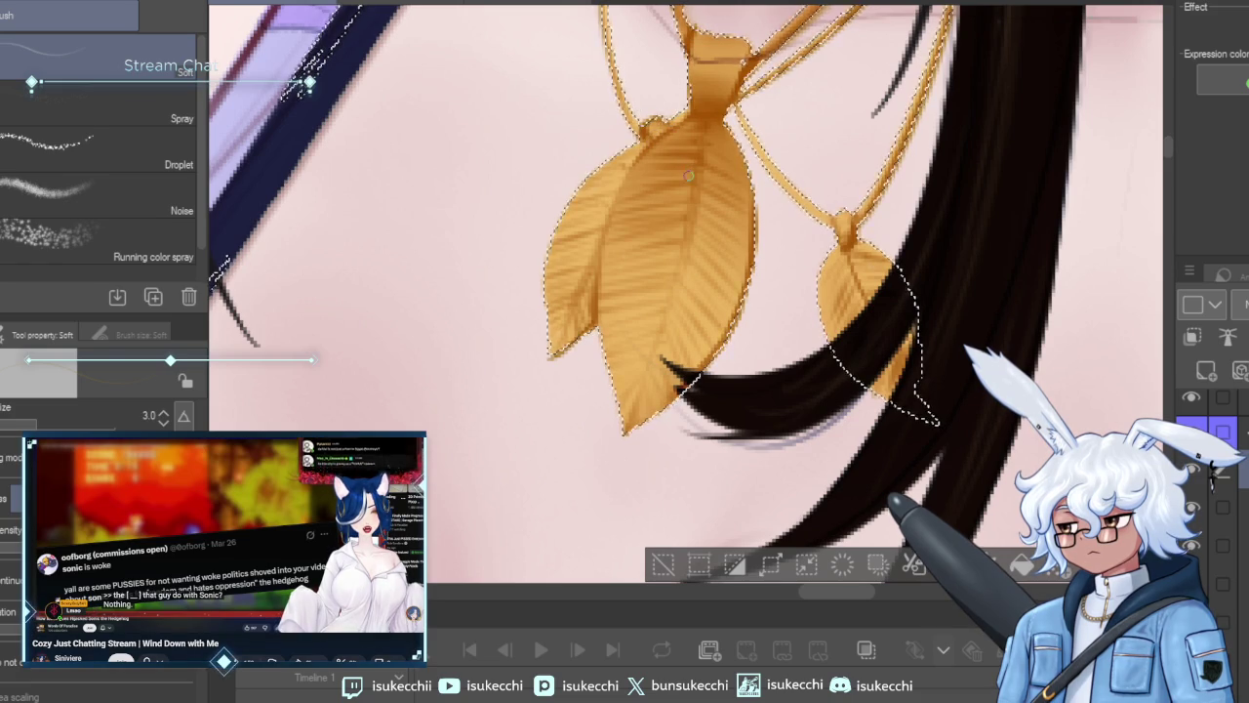
pyautogui.scroll(-3, 683, 136)
# Deselect the necklace with Ctrl+D and zoom back in closely using the Round mixing brush.
pyautogui.press('m')
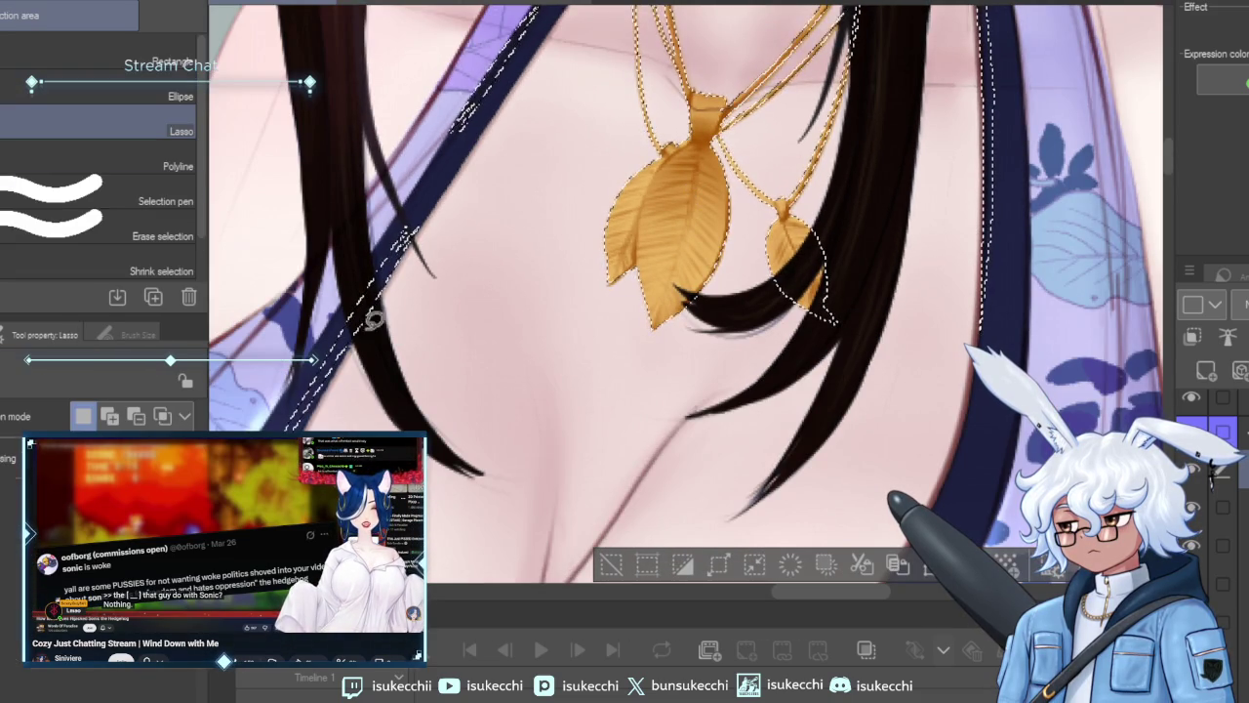
pyautogui.hotkey('ctrl', 'd')
pyautogui.scroll(-3, 805, 353)
pyautogui.scroll(-2, 804, 353)
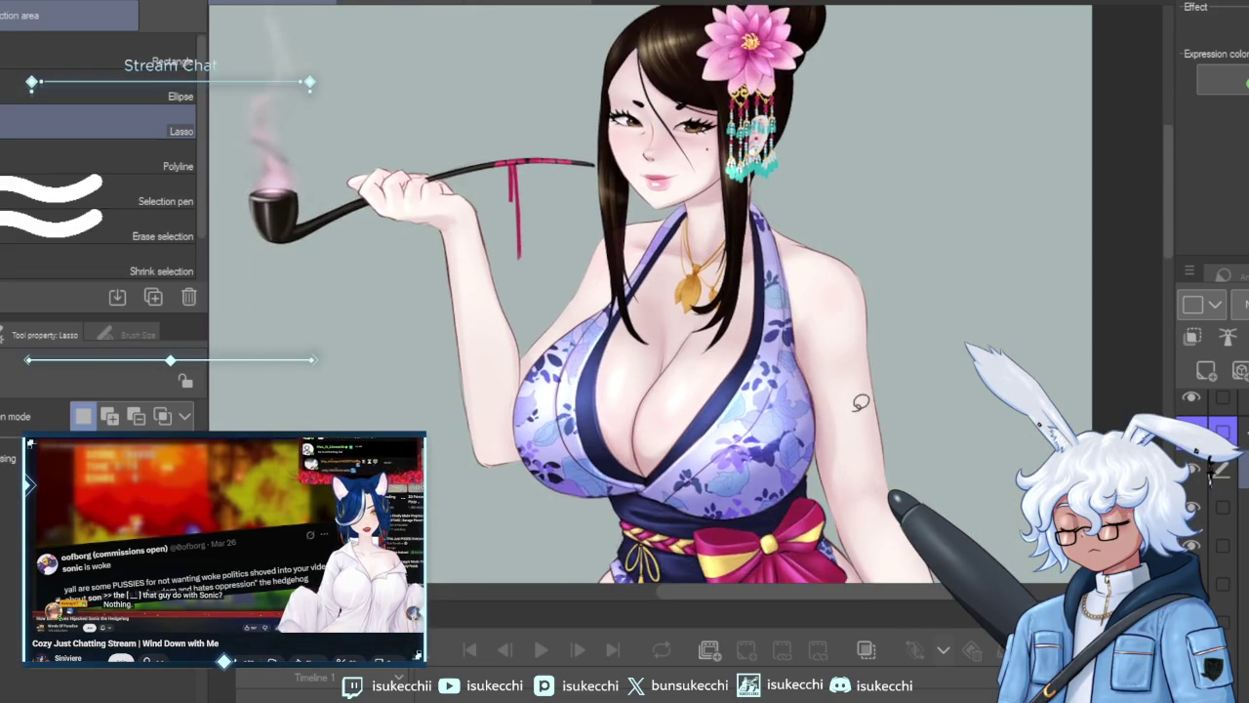
pyautogui.scroll(3, 1210, 471)
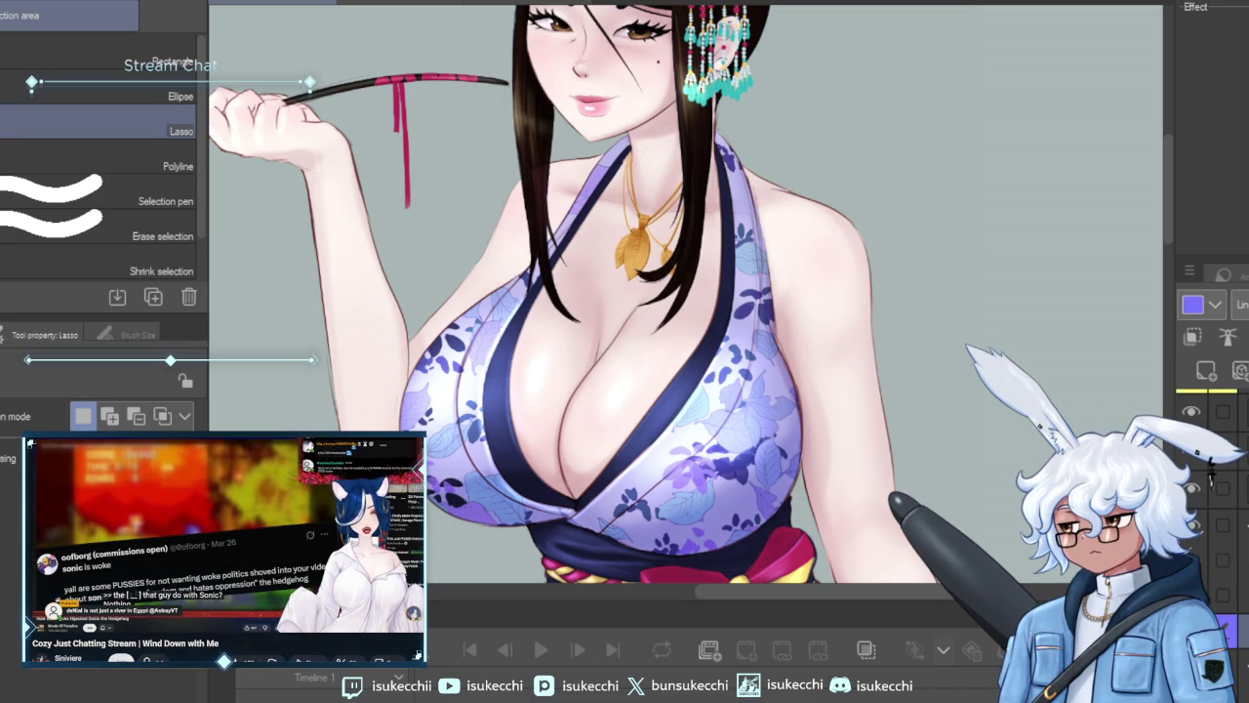
pyautogui.scroll(2, 1239, 507)
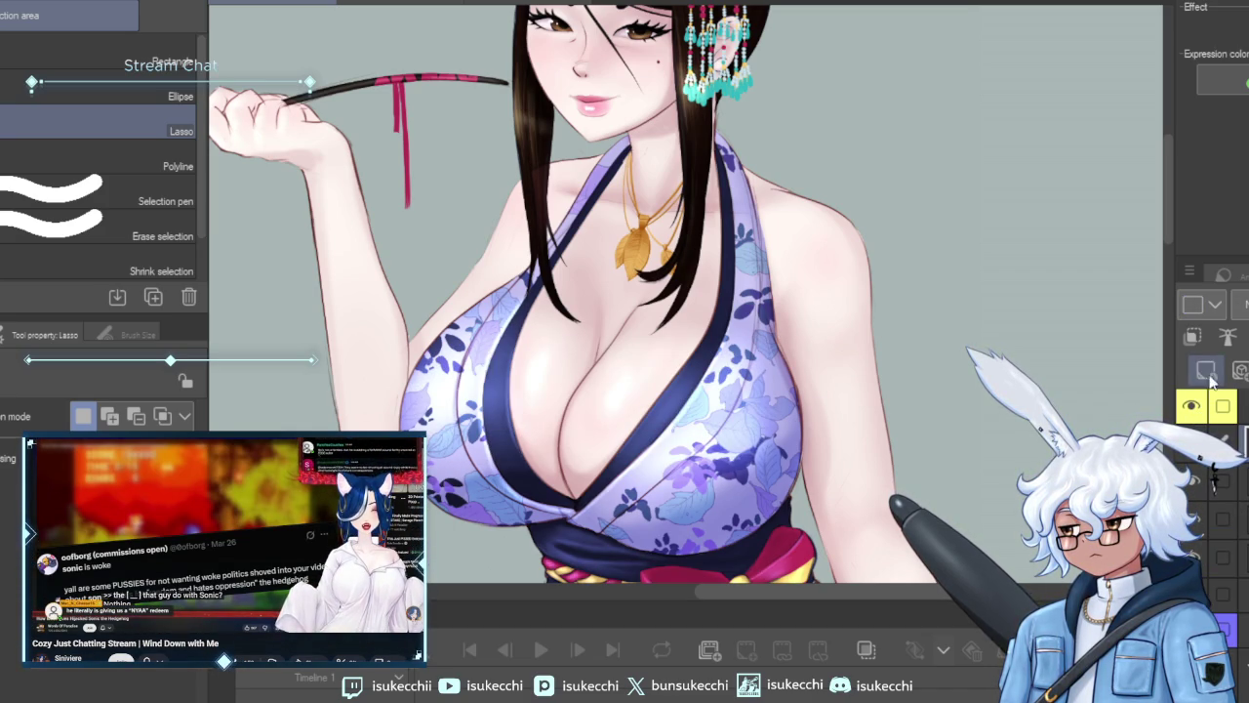
pyautogui.scroll(2, 901, 254)
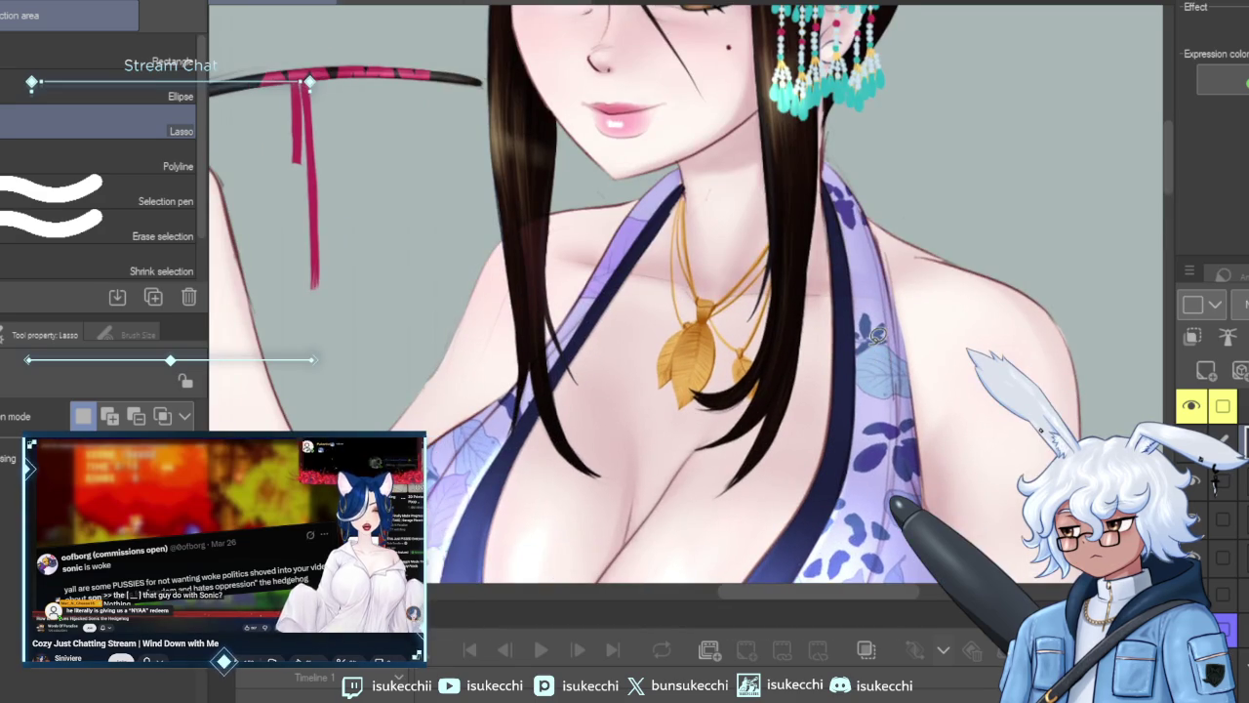
pyautogui.press('b')
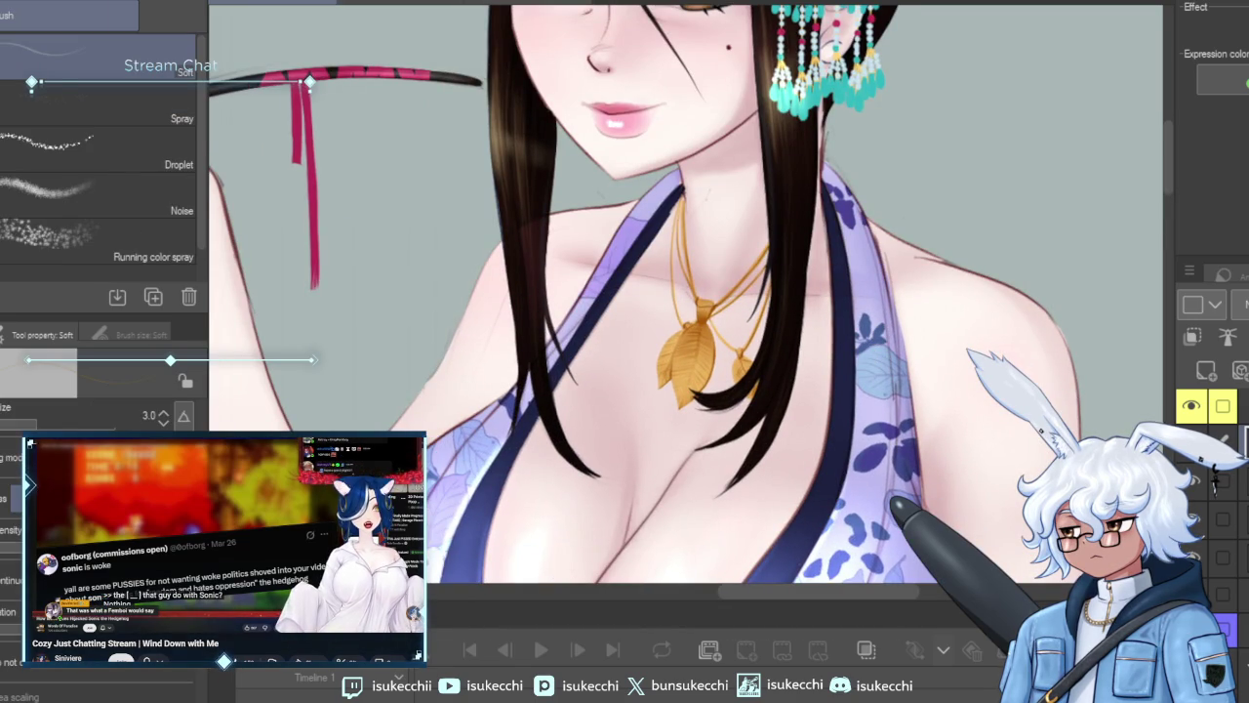
pyautogui.press('b')
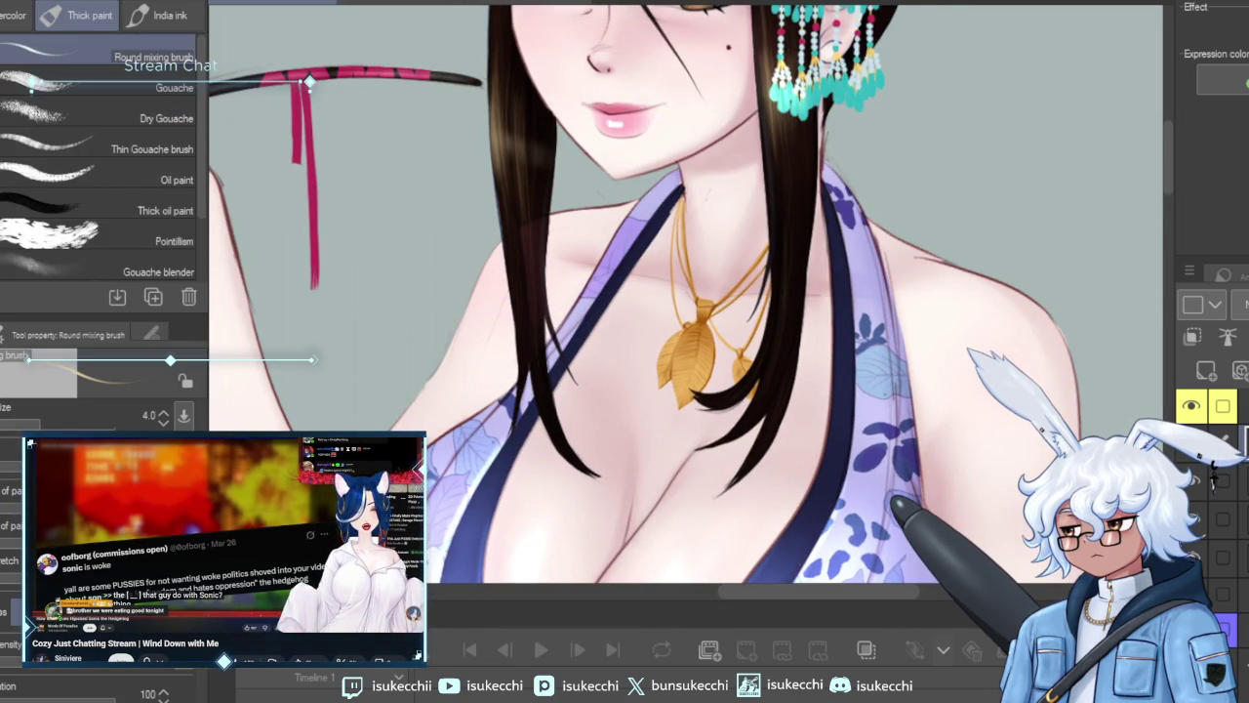
pyautogui.hotkey('ctrl', '+')
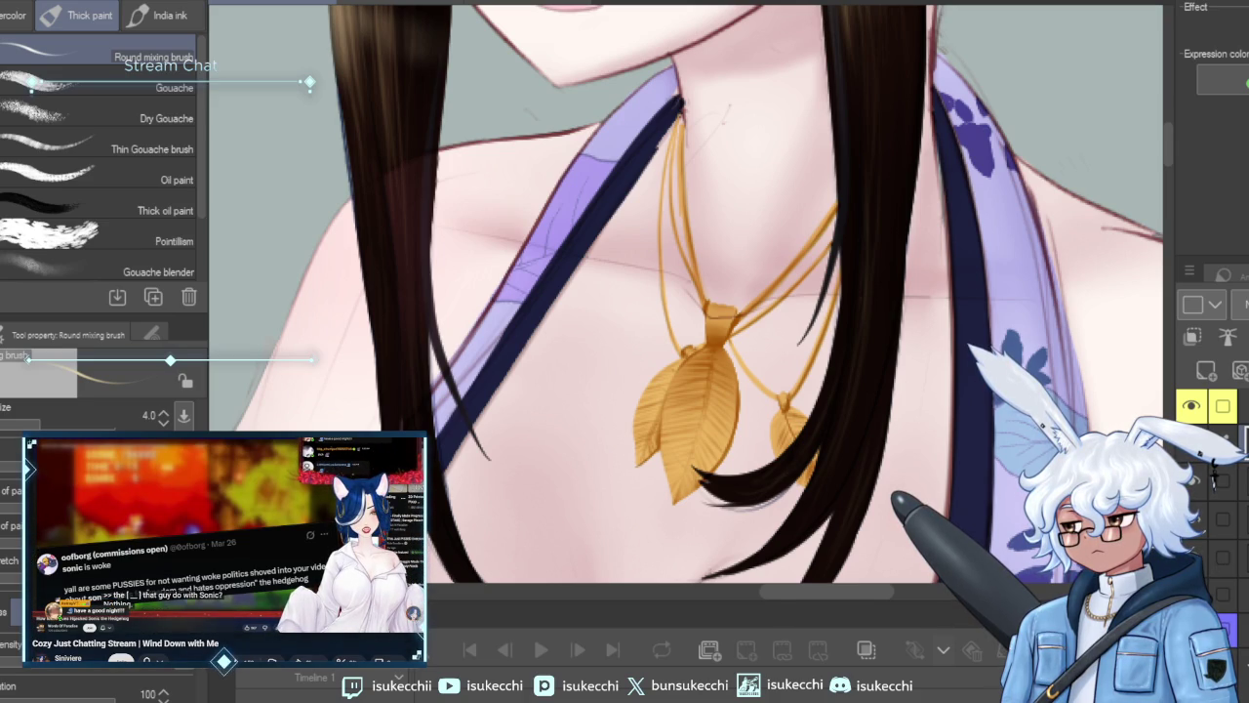
# Target the top layer and paint a bright highlight across the pendant's top.
pyautogui.hotkey('alt', ']')
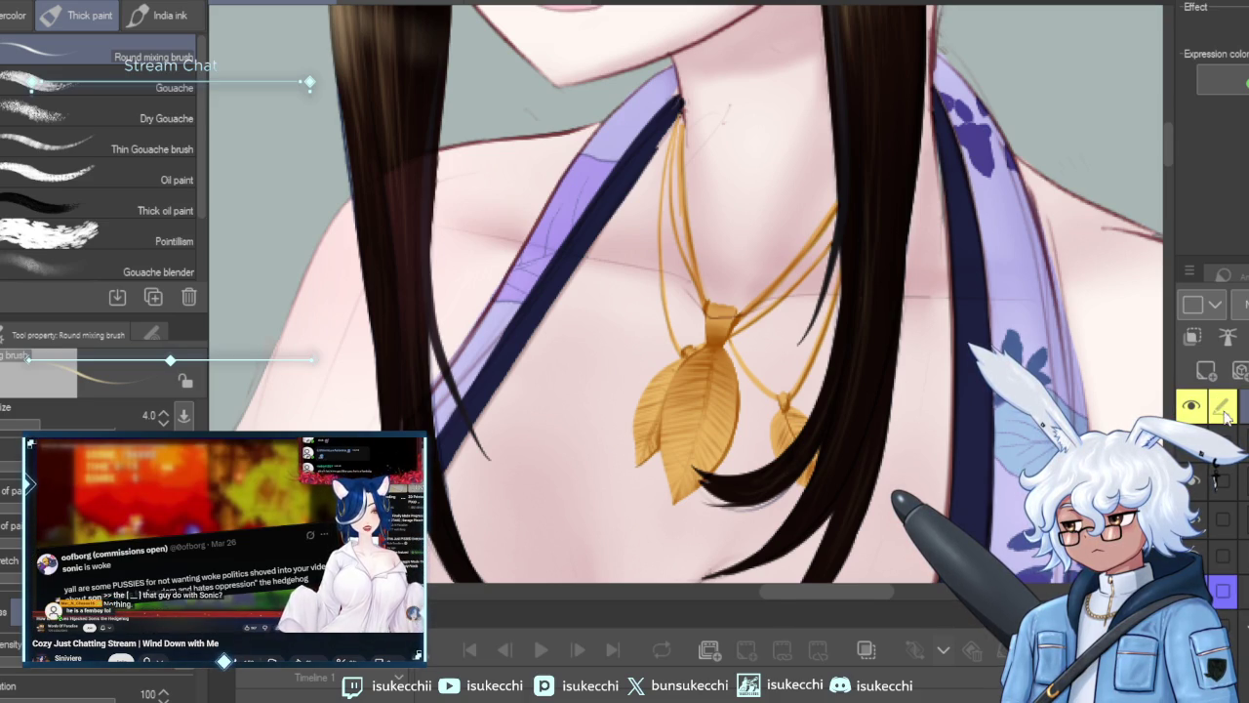
pyautogui.hotkey('alt', '[')
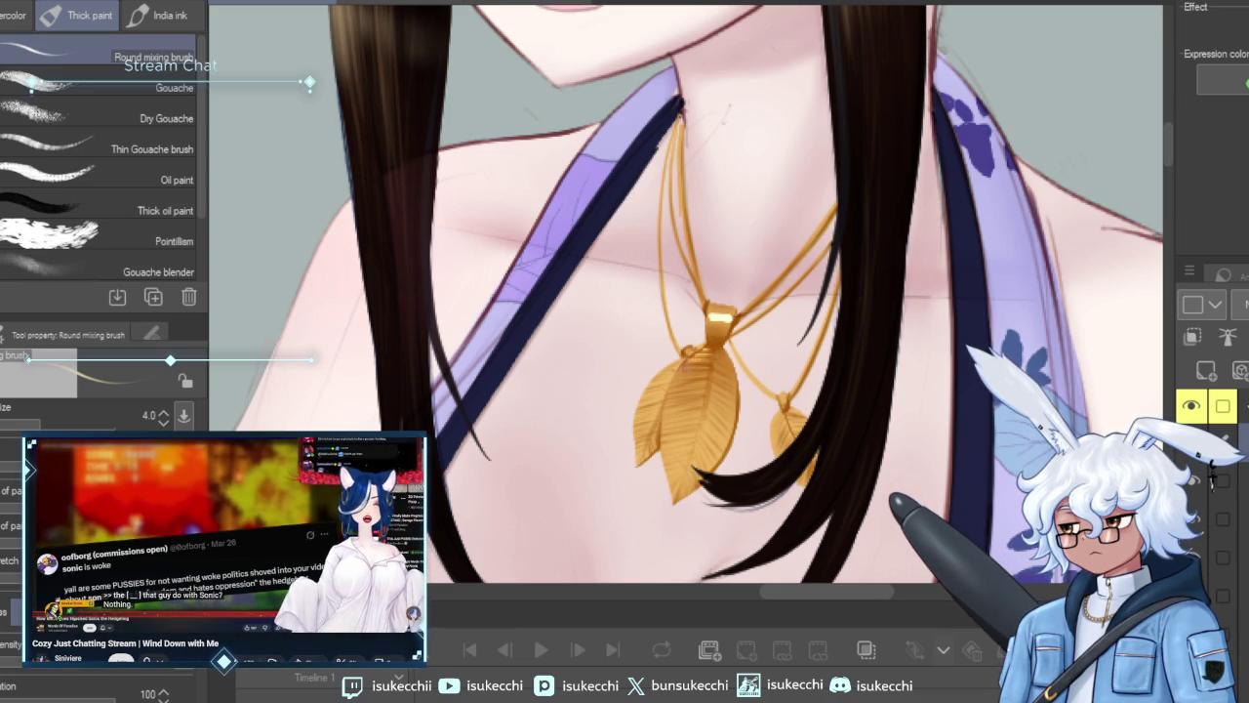
pyautogui.moveTo(702, 377); pyautogui.dragTo(677, 372)
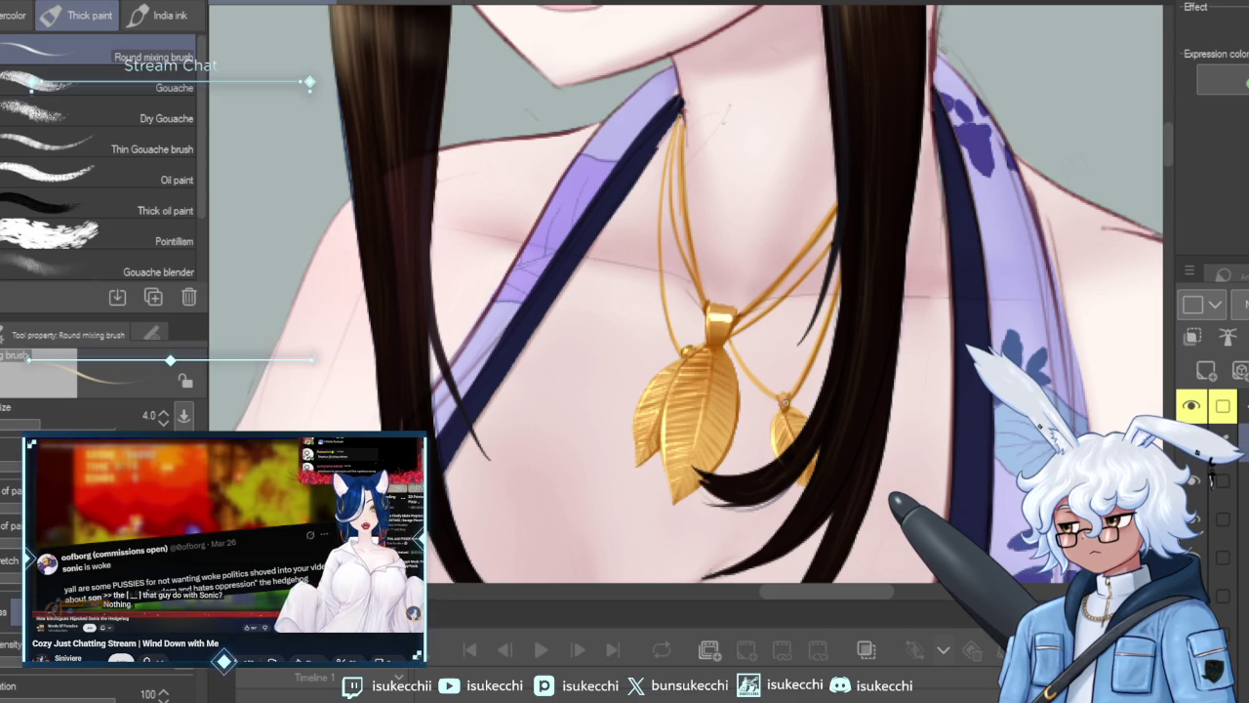
# Dab a broad Soft airbrush glow onto the pendant bead, enlarging then halving the brush.
pyautogui.press('b')
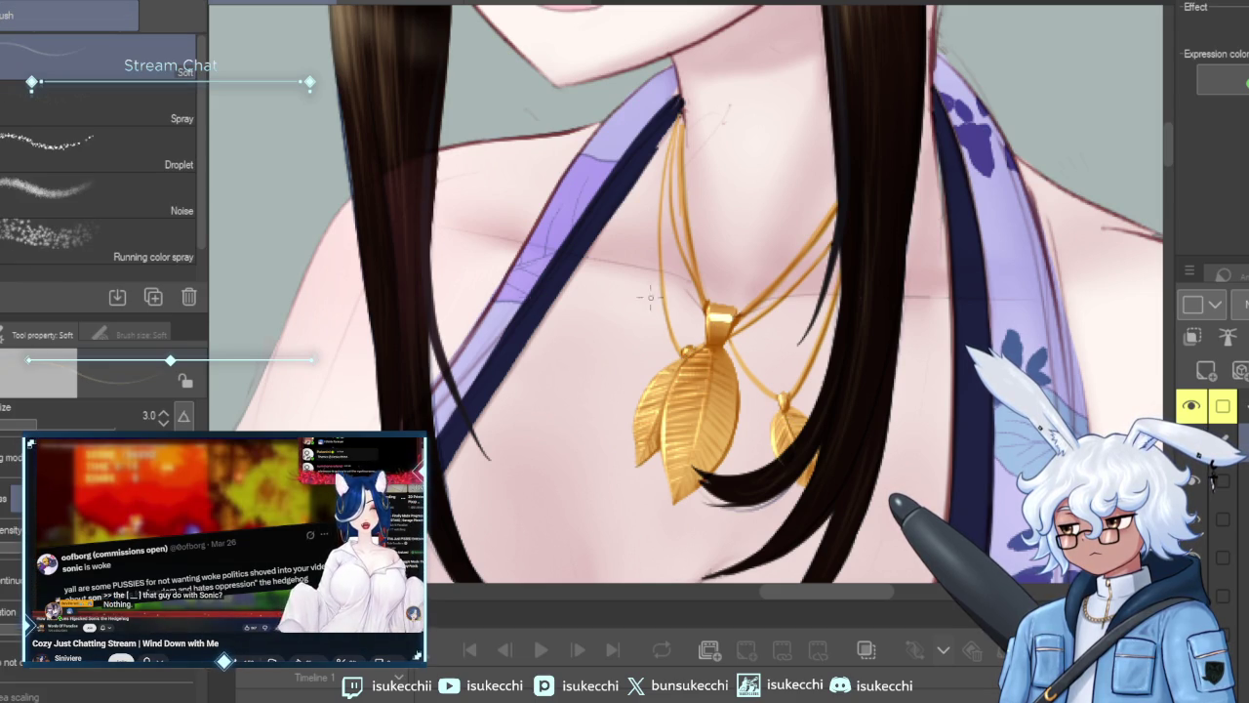
pyautogui.press(']')
pyautogui.press(']')
pyautogui.press(']')
pyautogui.click(727, 318)
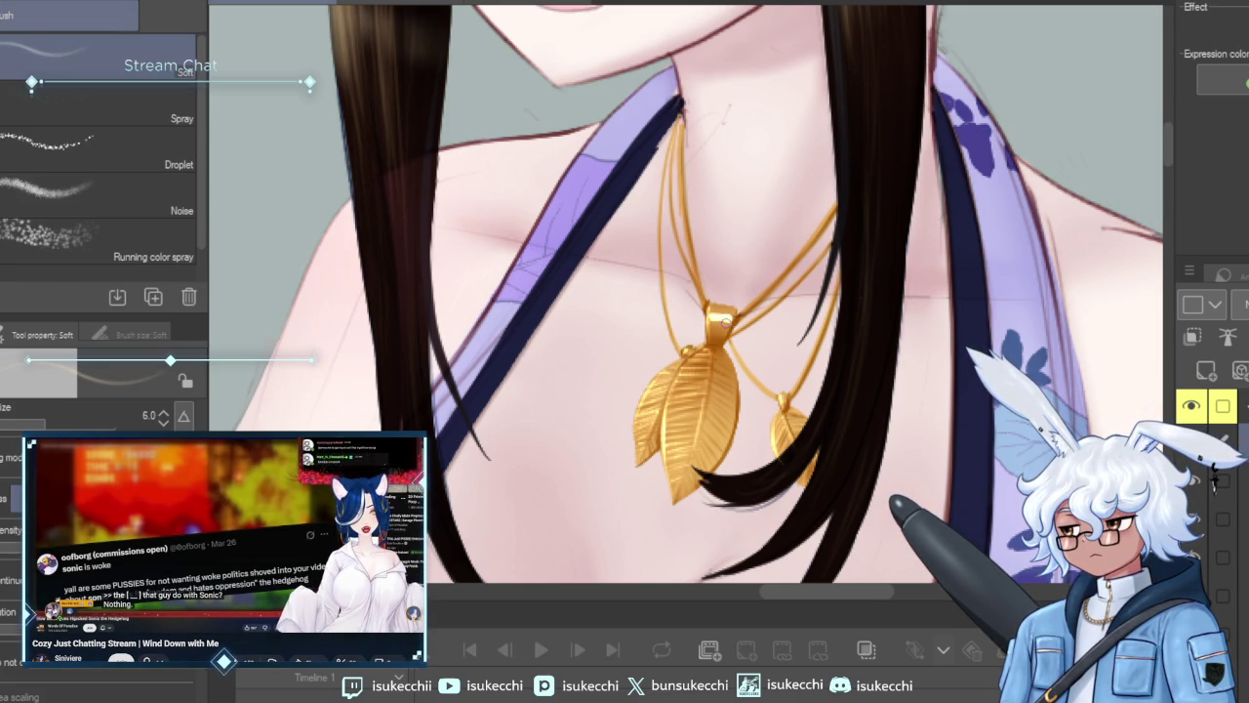
pyautogui.press(']')
pyautogui.press(']')
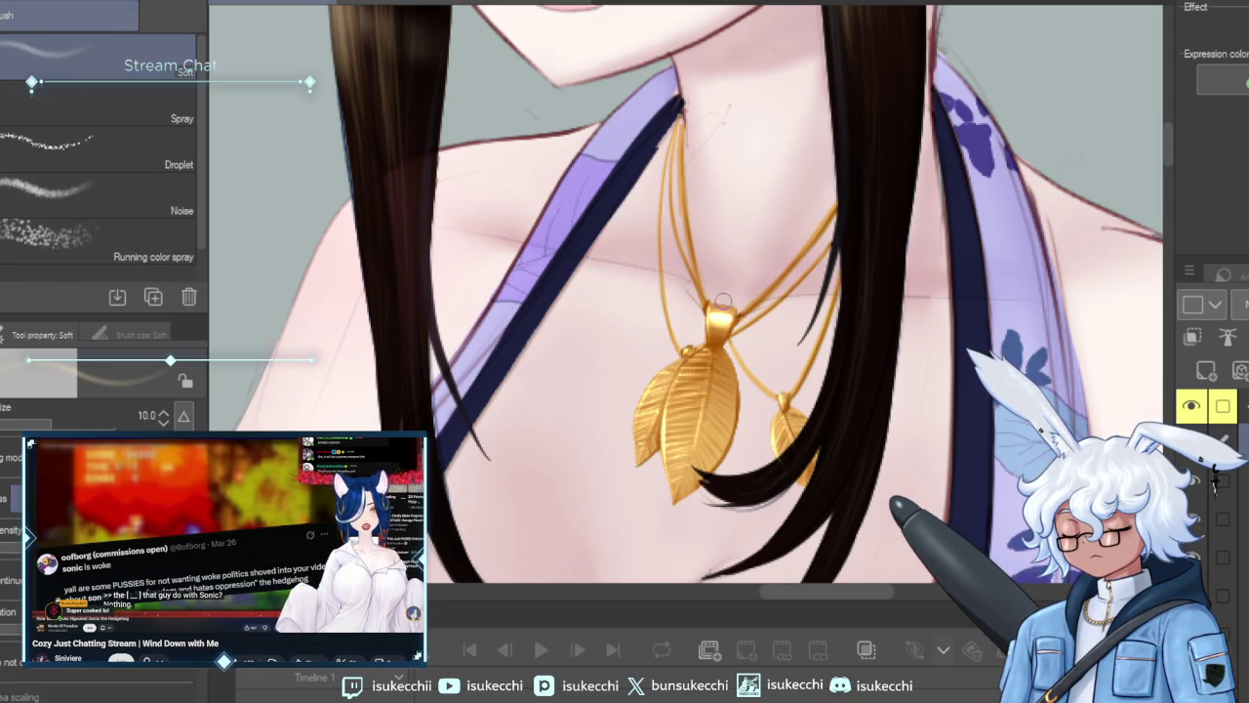
pyautogui.press(']')
pyautogui.press(']')
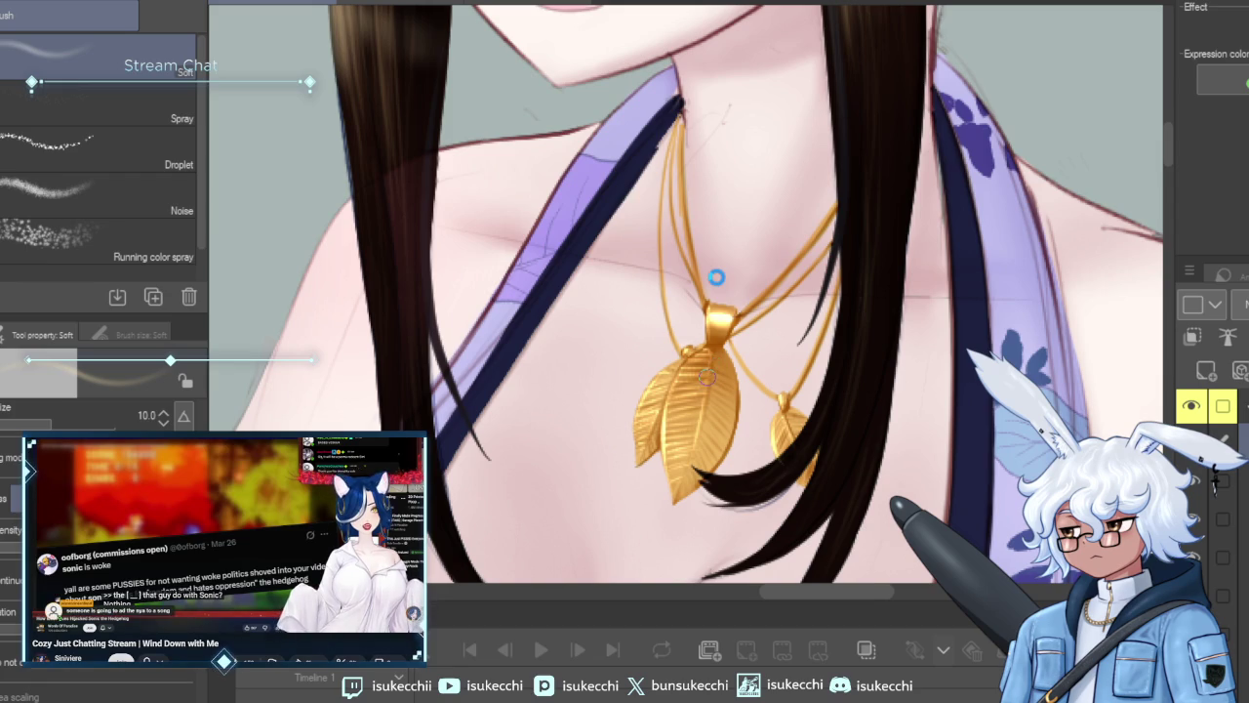
pyautogui.press(']')
pyautogui.press(']')
pyautogui.press(']')
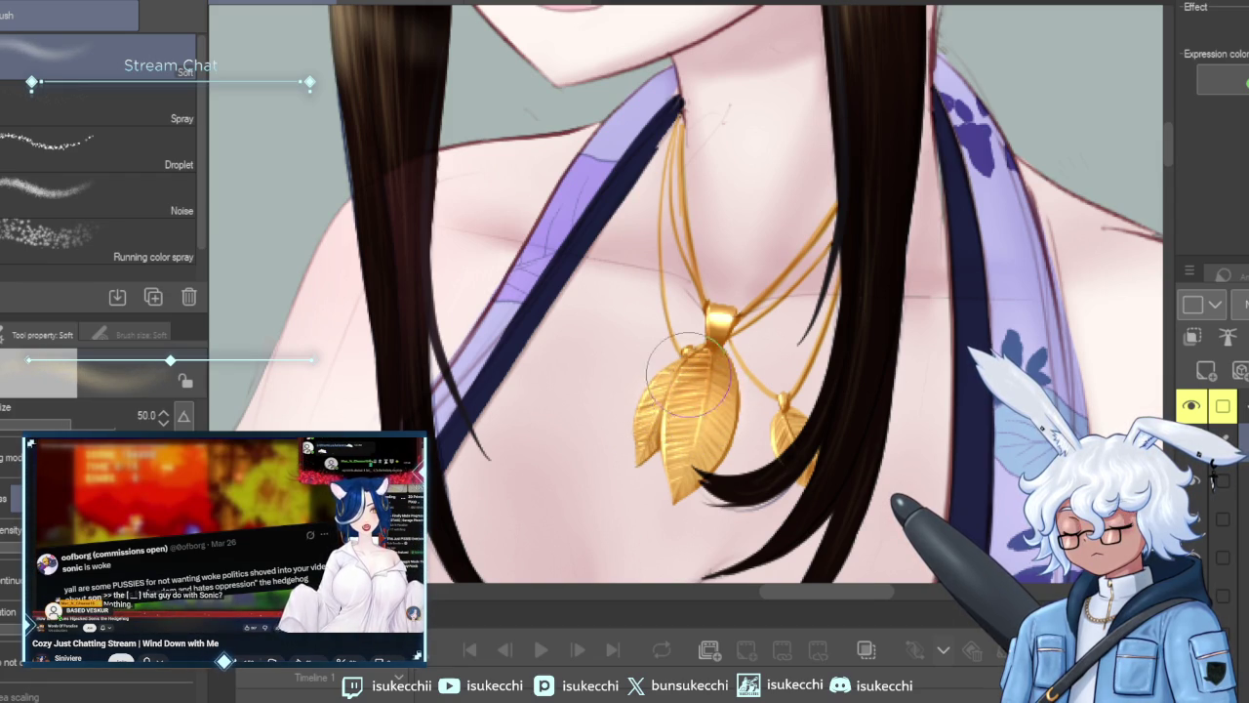
pyautogui.press('[')
pyautogui.press('[')
pyautogui.press('[')
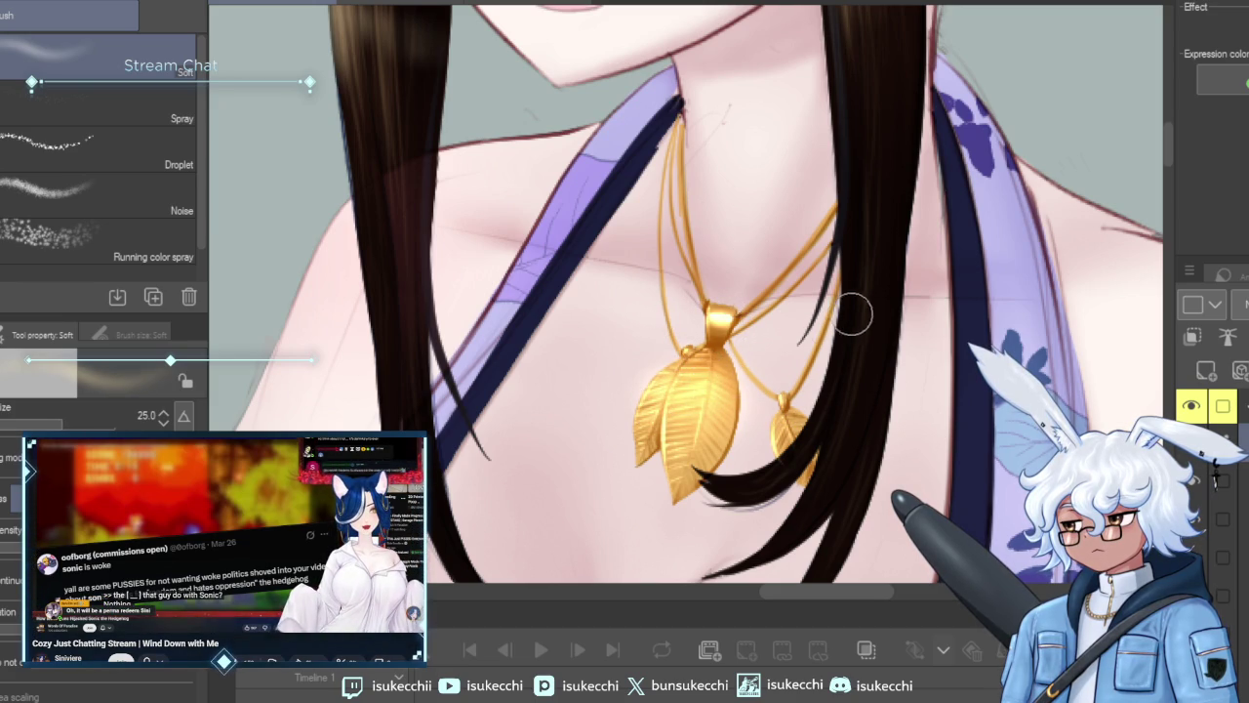
# Erase excess shading on the pendant with a shrinking Soft eraser.
pyautogui.press('e')
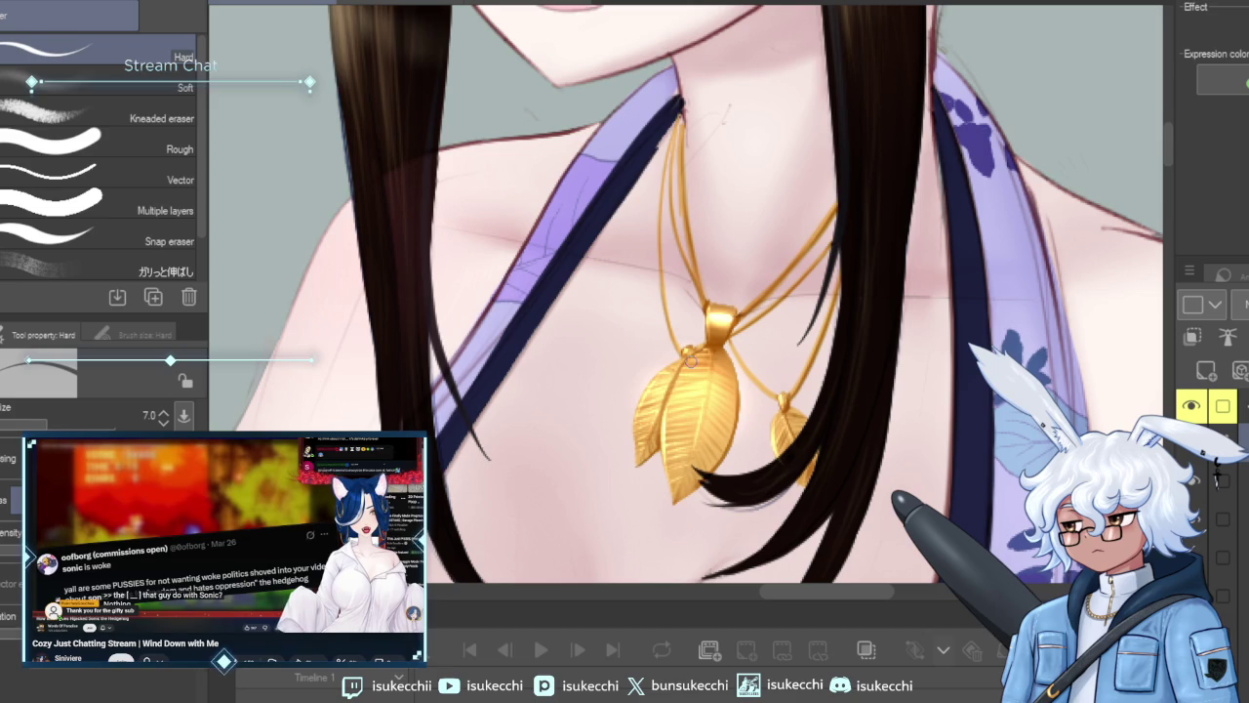
pyautogui.press('e')
pyautogui.press(']')
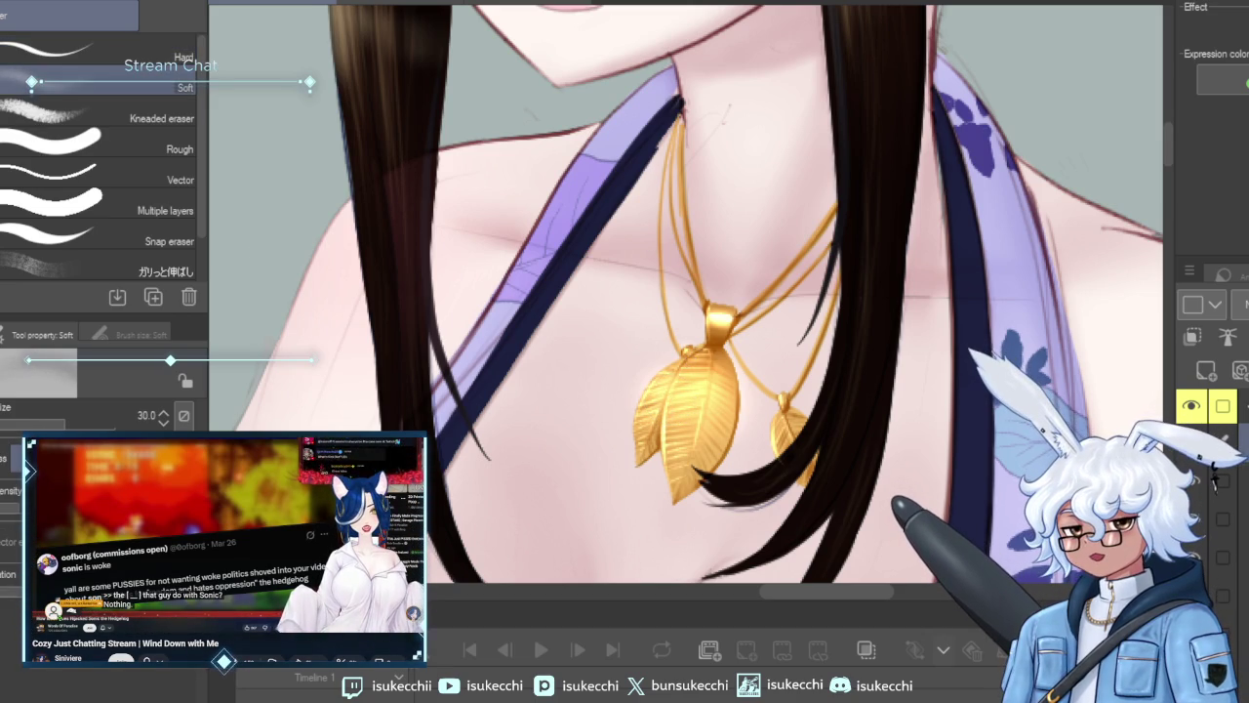
pyautogui.press('[')
pyautogui.press('[')
pyautogui.press('[')
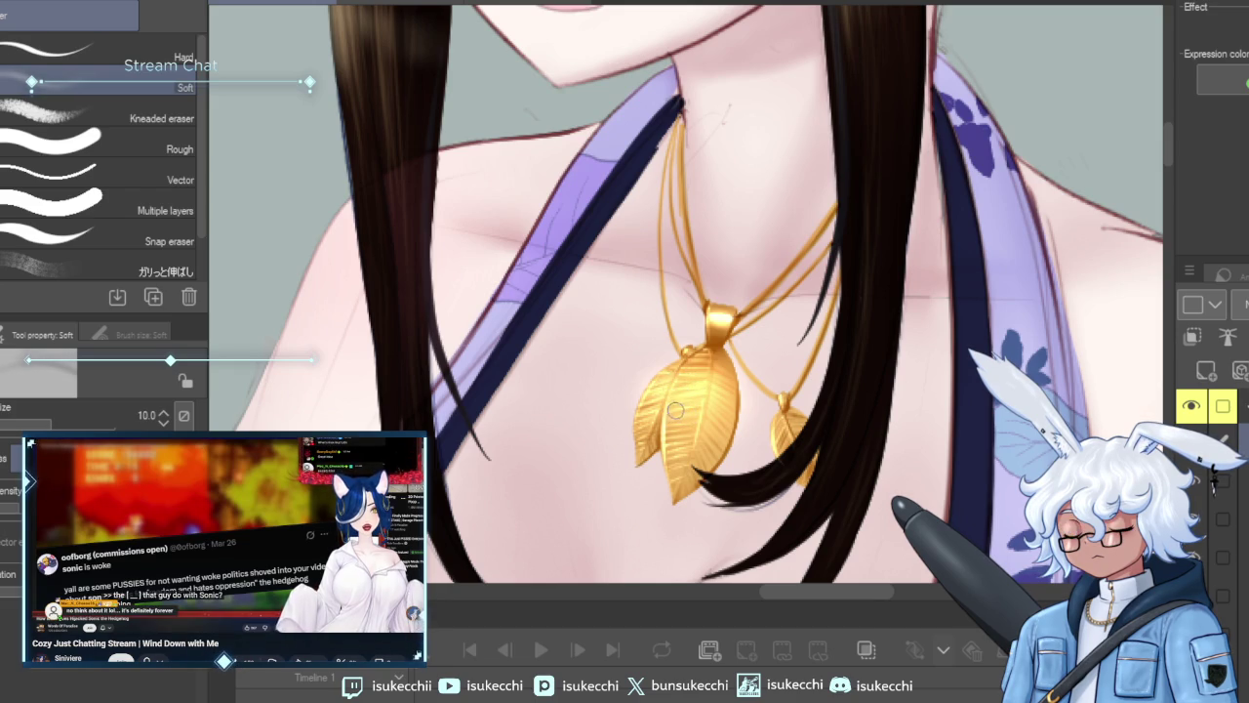
pyautogui.press('[')
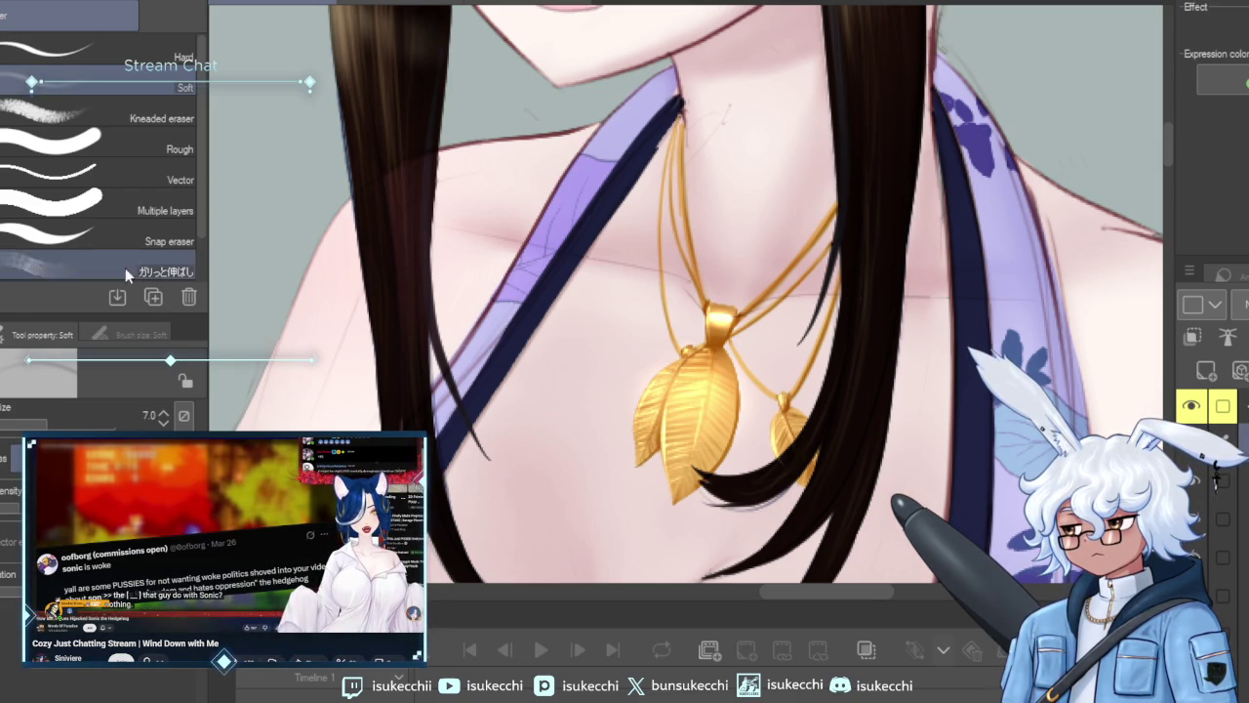
# Shade the small pendant with a smaller Soft airbrush, then zoom out to check the figure.
pyautogui.press('b')
pyautogui.press('[')
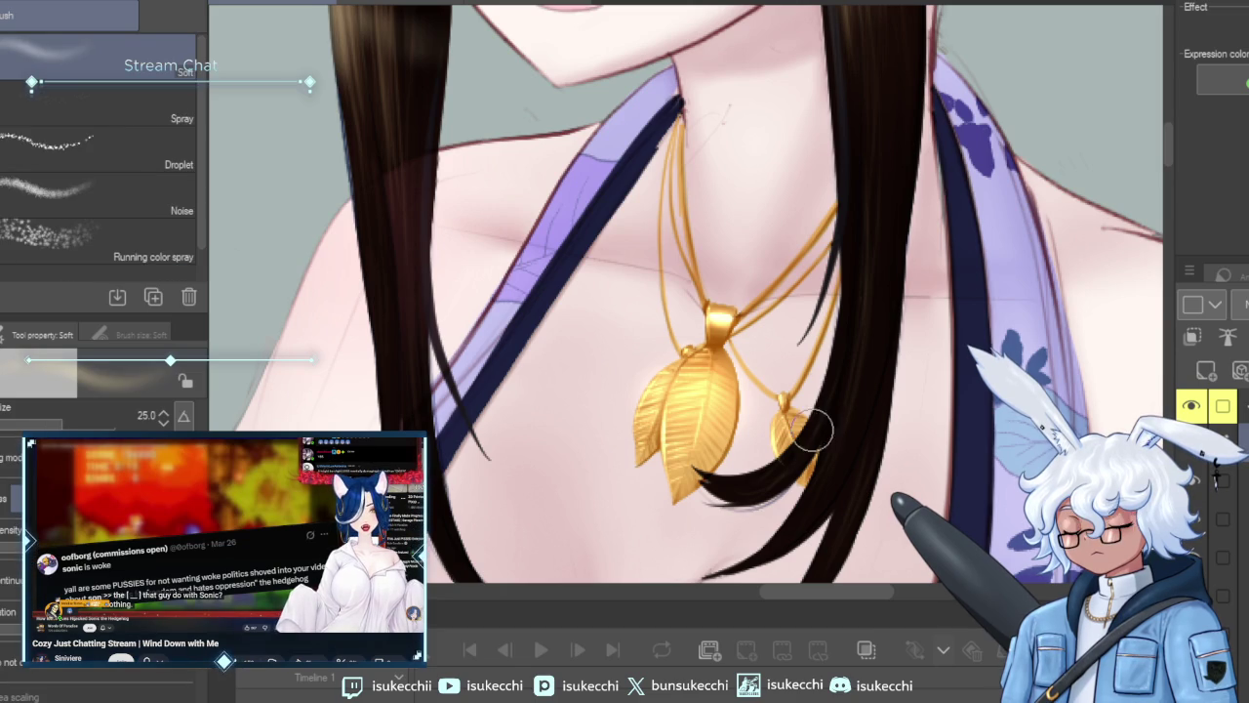
pyautogui.press('[')
pyautogui.press('[')
pyautogui.press('[')
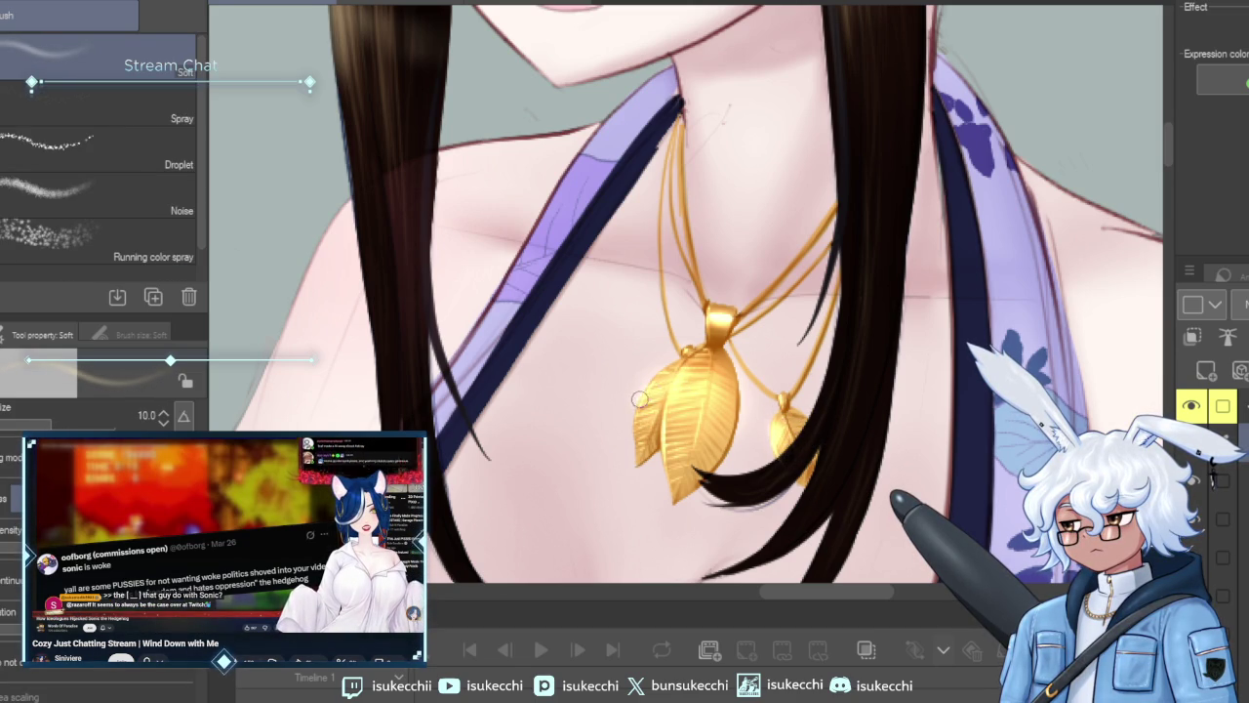
pyautogui.hotkey('ctrl', '-')
pyautogui.scroll(-3, 803, 362)
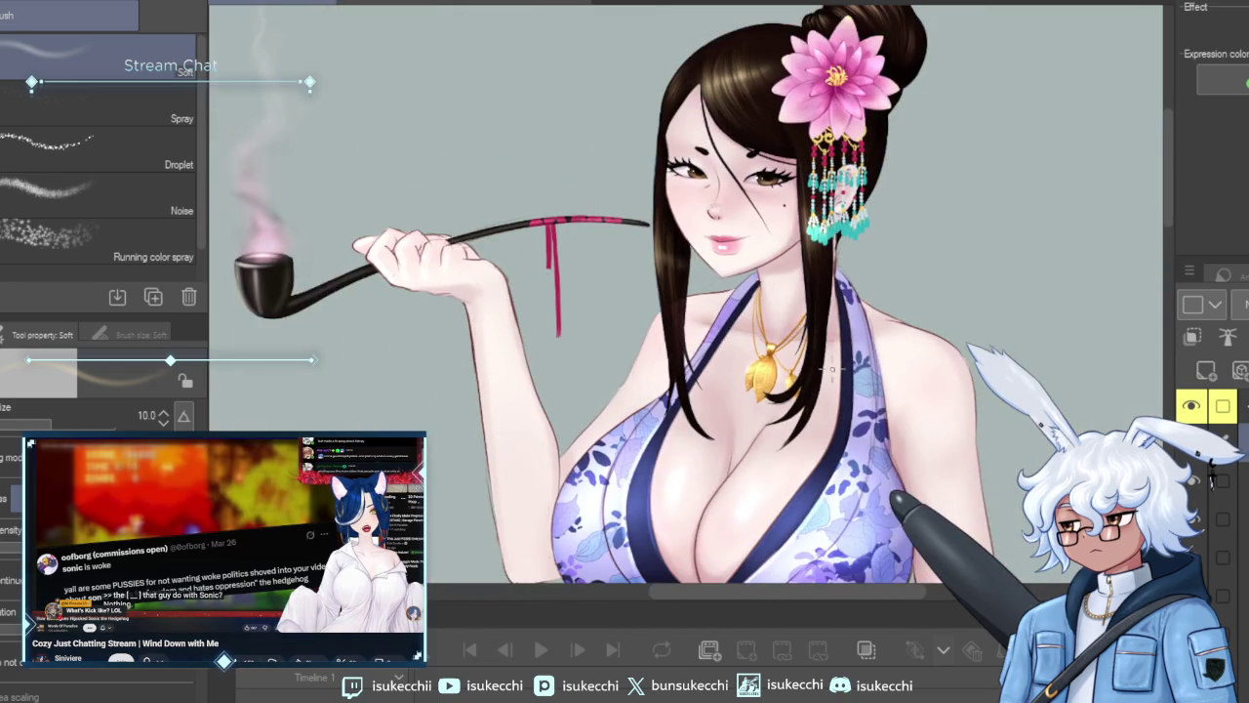
# Zoom back in on the necklace and blend the chains with the Thick paint Round mixing brush.
pyautogui.scroll(1, 865, 296)
pyautogui.scroll(1, 904, 328)
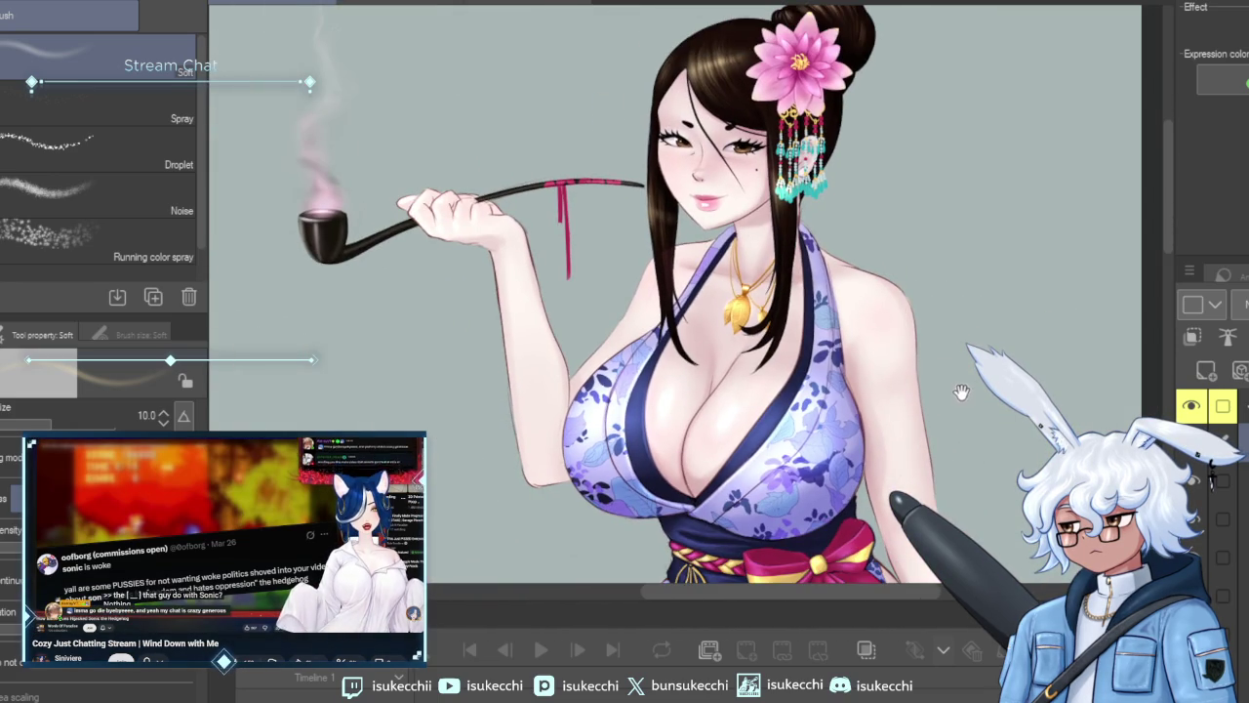
pyautogui.scroll(2, 904, 327)
pyautogui.scroll(1, 849, 341)
pyautogui.scroll(1, 795, 358)
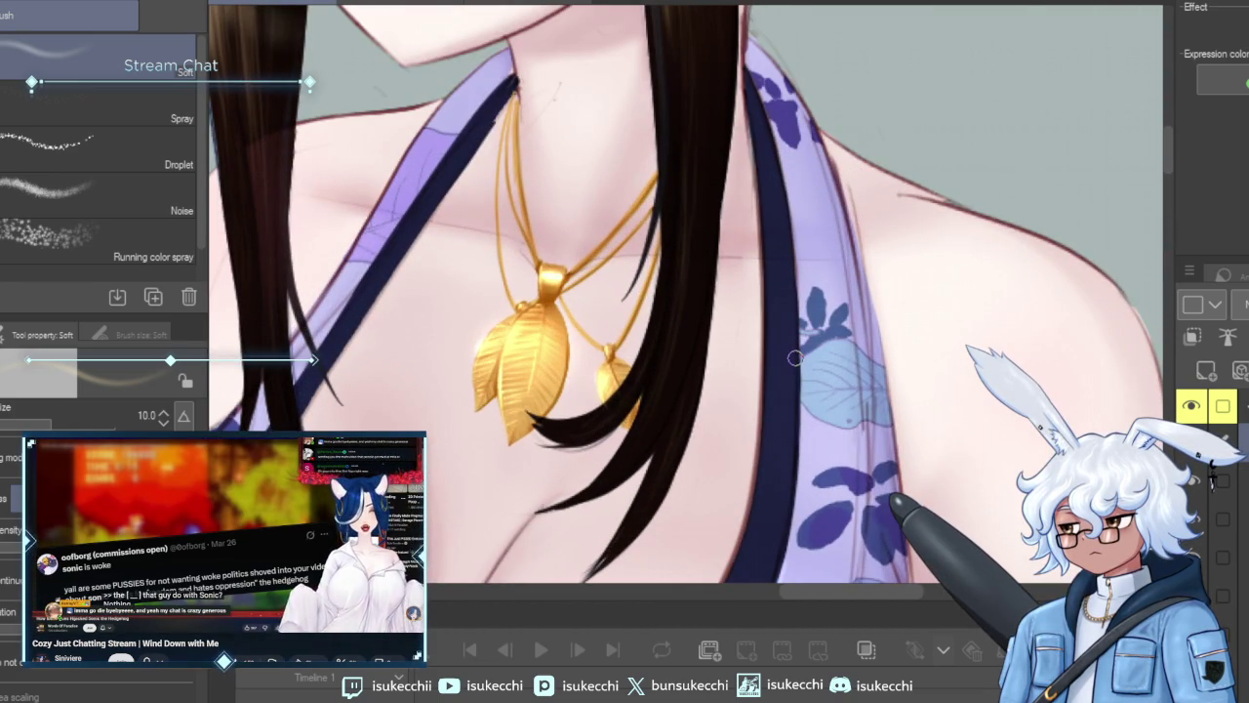
pyautogui.press('b')
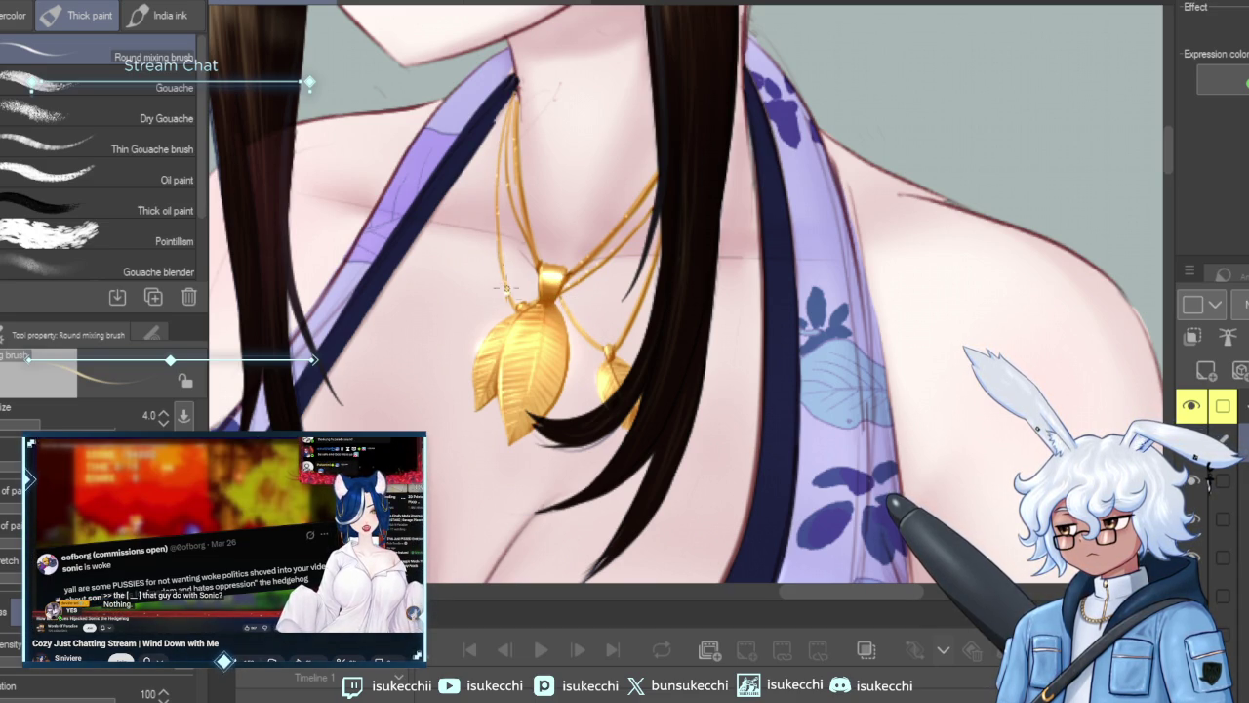
# Erase and redraw the chain lines, alternating a 3 px Hard eraser and 4 px G-pen.
pyautogui.press('e')
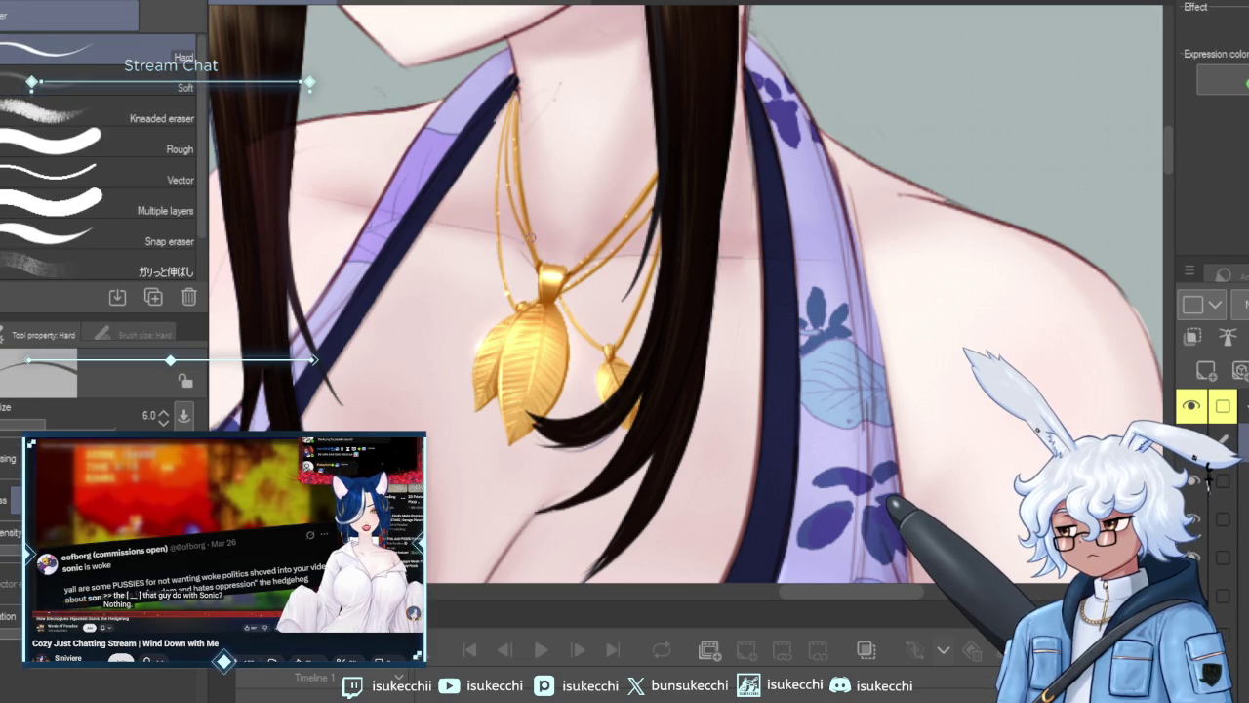
pyautogui.press('[')
pyautogui.press('[')
pyautogui.press('[')
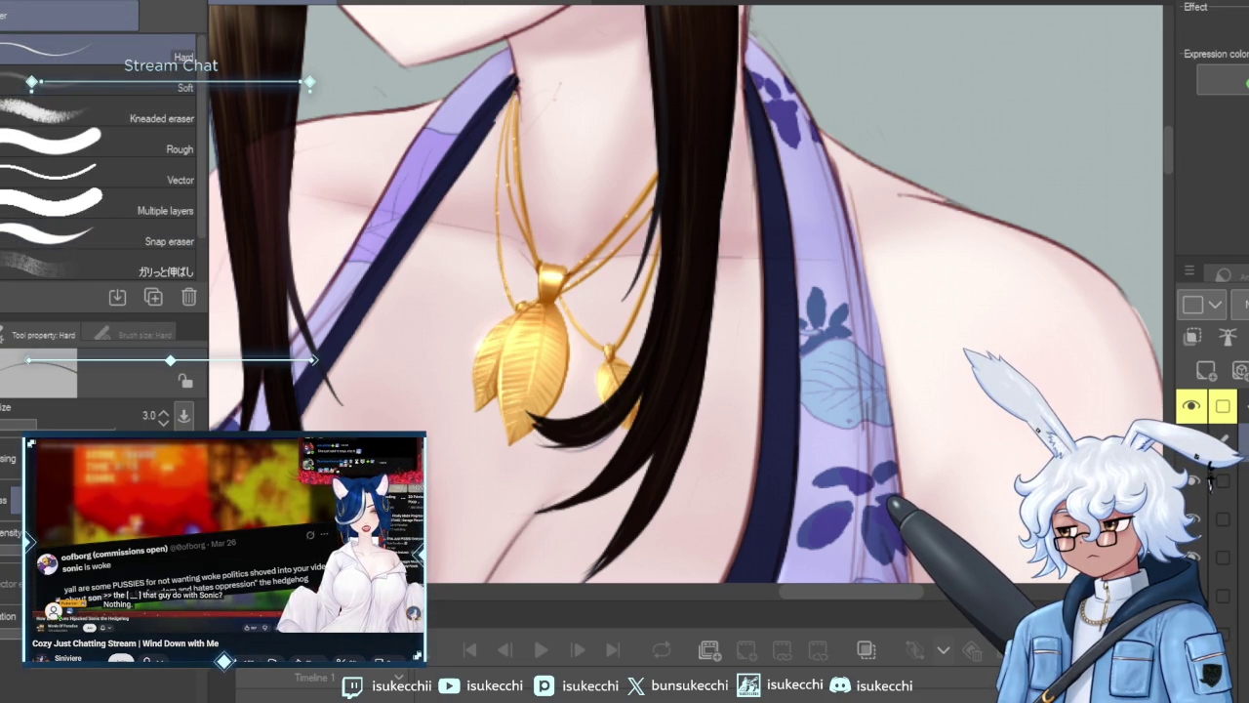
pyautogui.press('p')
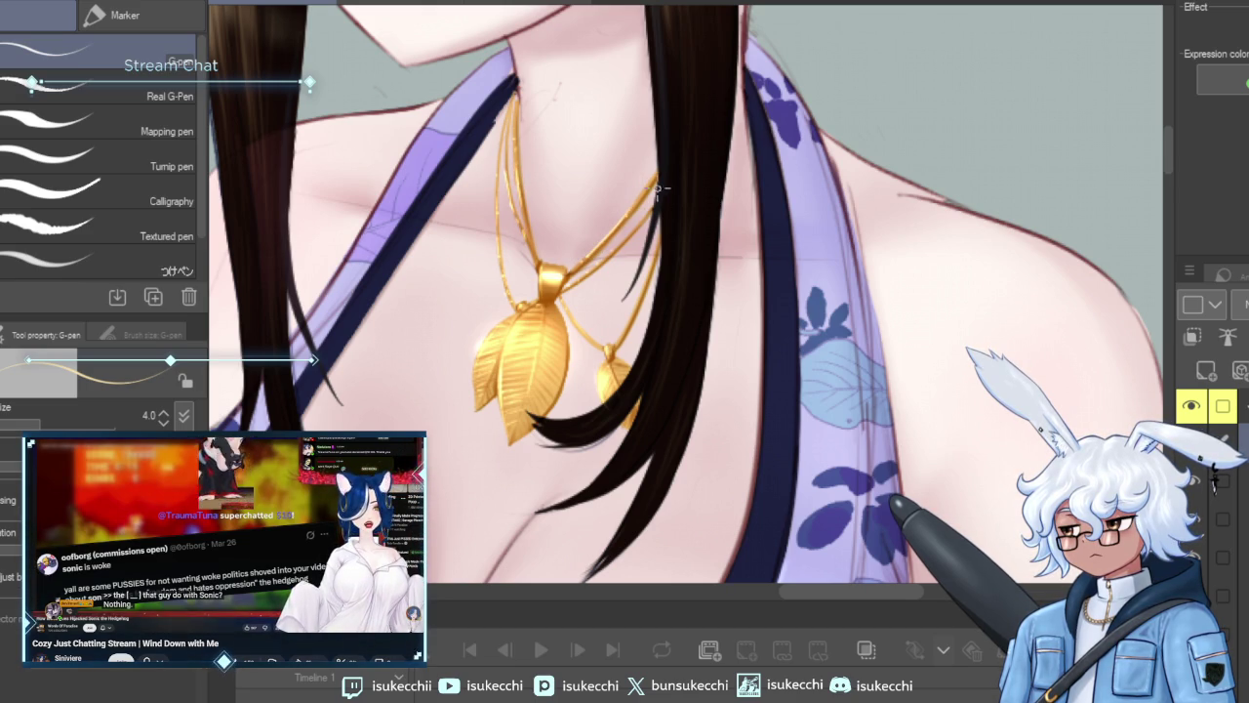
pyautogui.press('e')
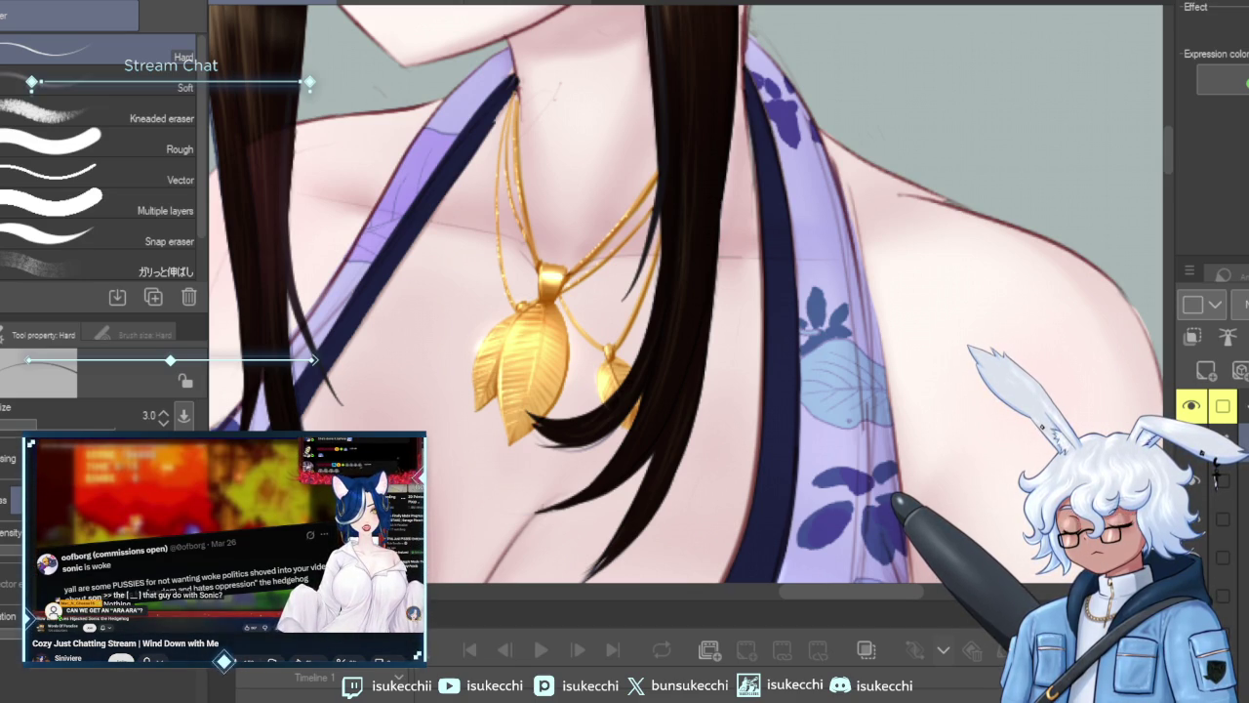
pyautogui.scroll(-2, 699, 242)
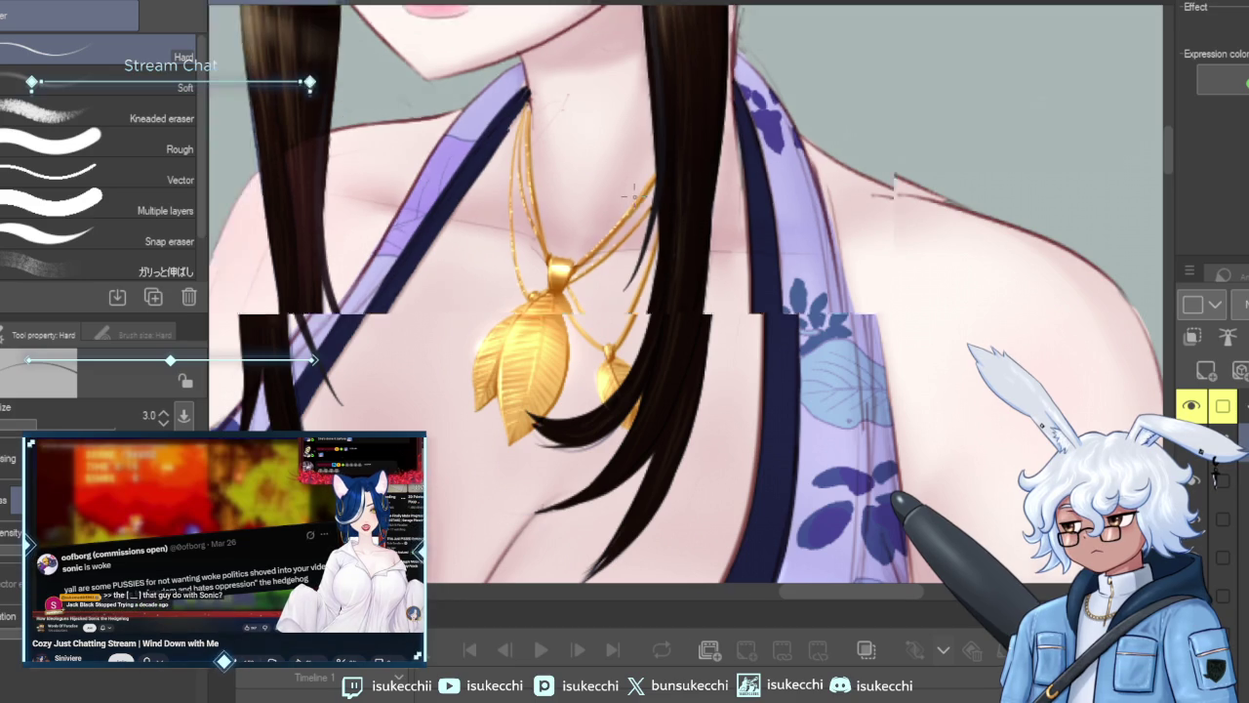
pyautogui.scroll(-3, 699, 242)
pyautogui.scroll(-2, 696, 245)
pyautogui.scroll(-2, 696, 245)
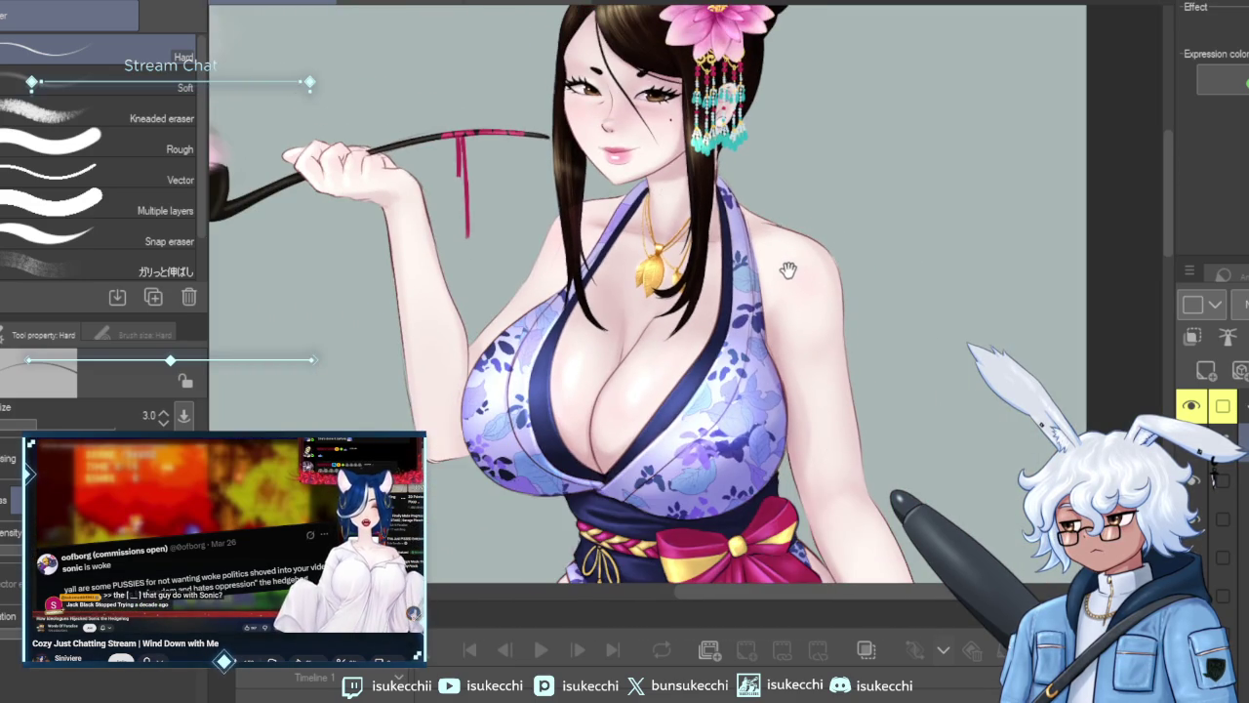
pyautogui.scroll(-2, 771, 254)
pyautogui.scroll(-2, 757, 213)
pyautogui.scroll(1, 795, 260)
pyautogui.scroll(1, 796, 260)
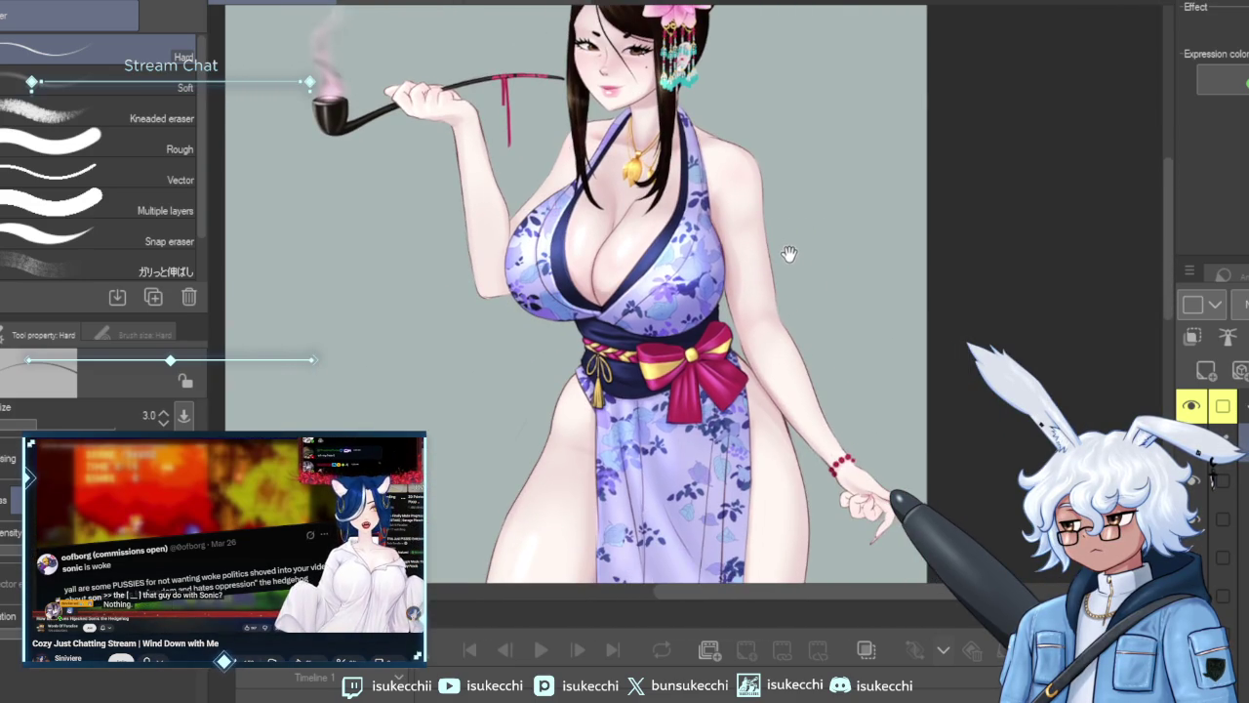
pyautogui.scroll(1, 811, 354)
pyautogui.moveTo(811, 354); pyautogui.dragTo(805, 379)
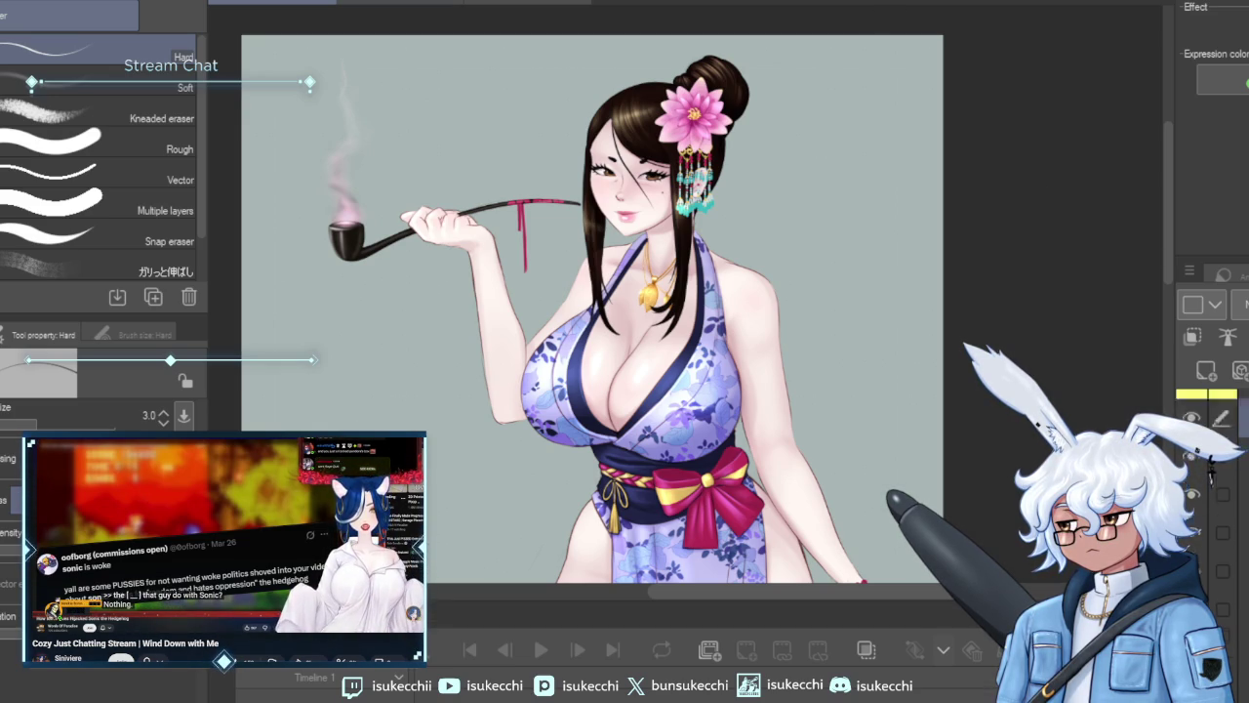
pyautogui.scroll(-1, 1210, 410)
pyautogui.scroll(3, 910, 360)
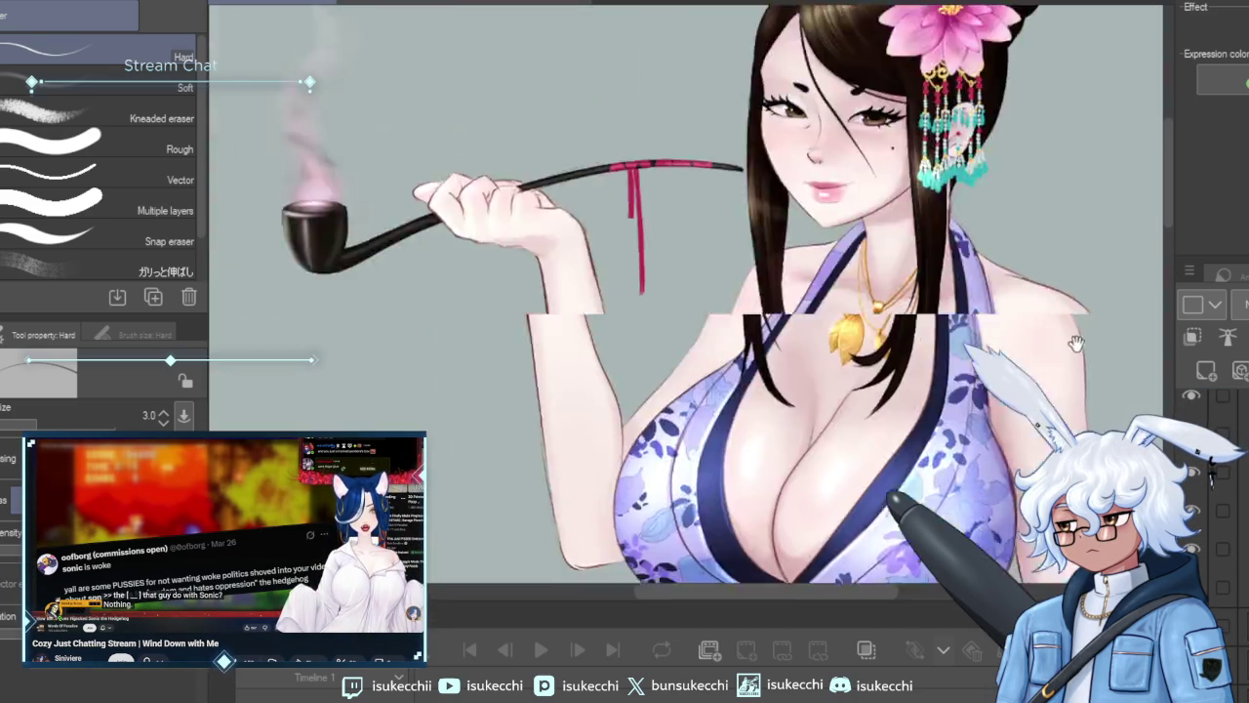
pyautogui.moveTo(683, 293); pyautogui.dragTo(488, 278)
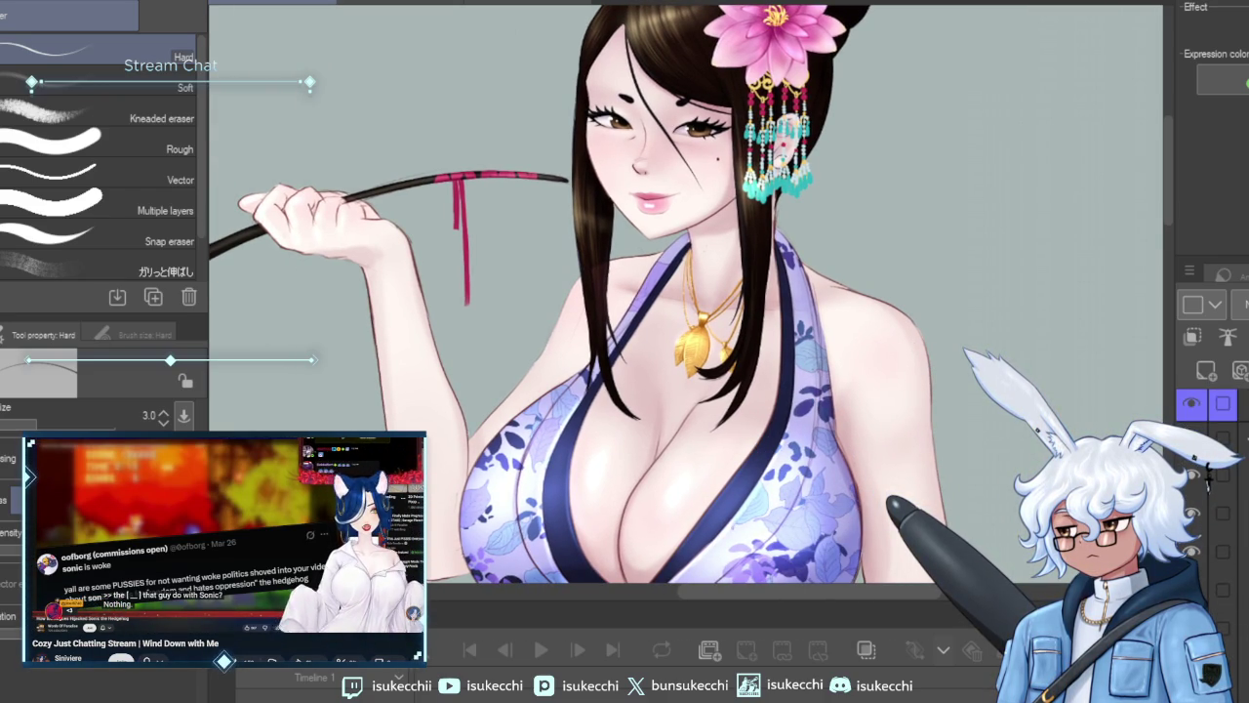
pyautogui.press('m')
pyautogui.moveTo(689, 210)
pyautogui.mouseDown()
pyautogui.moveTo(766, 188)
pyautogui.moveTo(771, 205)
pyautogui.mouseUp()
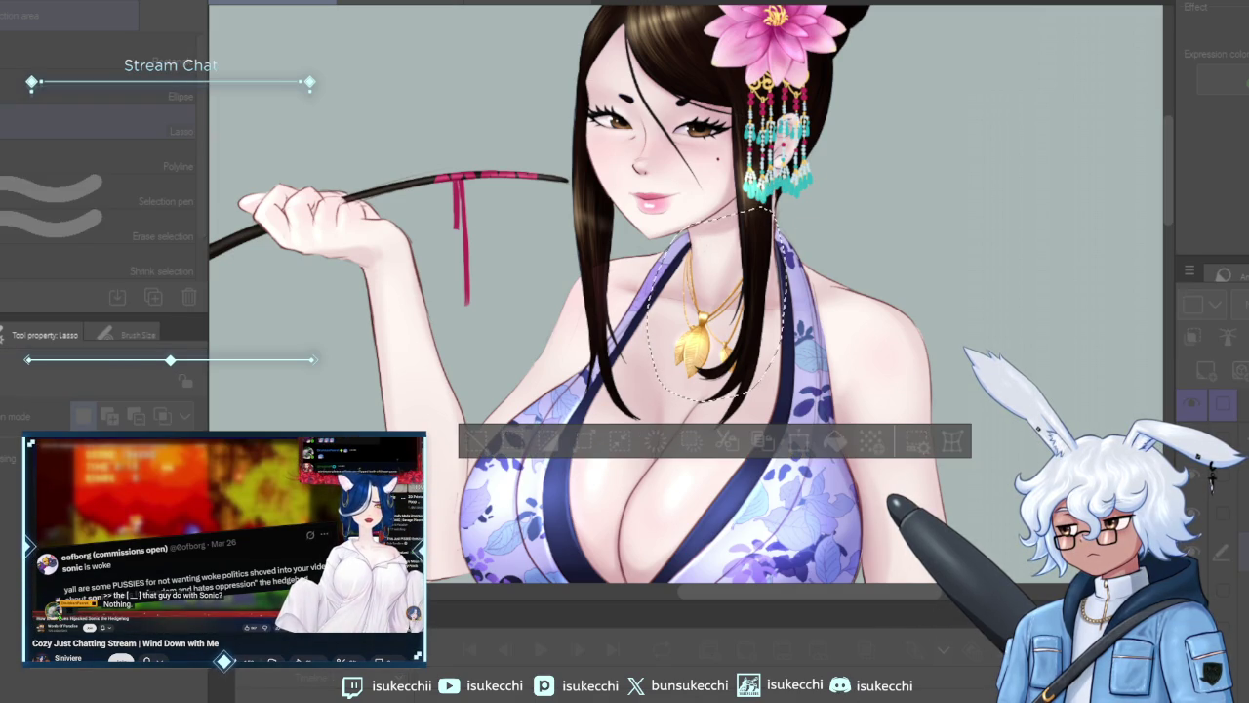
pyautogui.hotkey('ctrl', 'd')
pyautogui.scroll(-2, 1006, 411)
pyautogui.scroll(-2, 1006, 413)
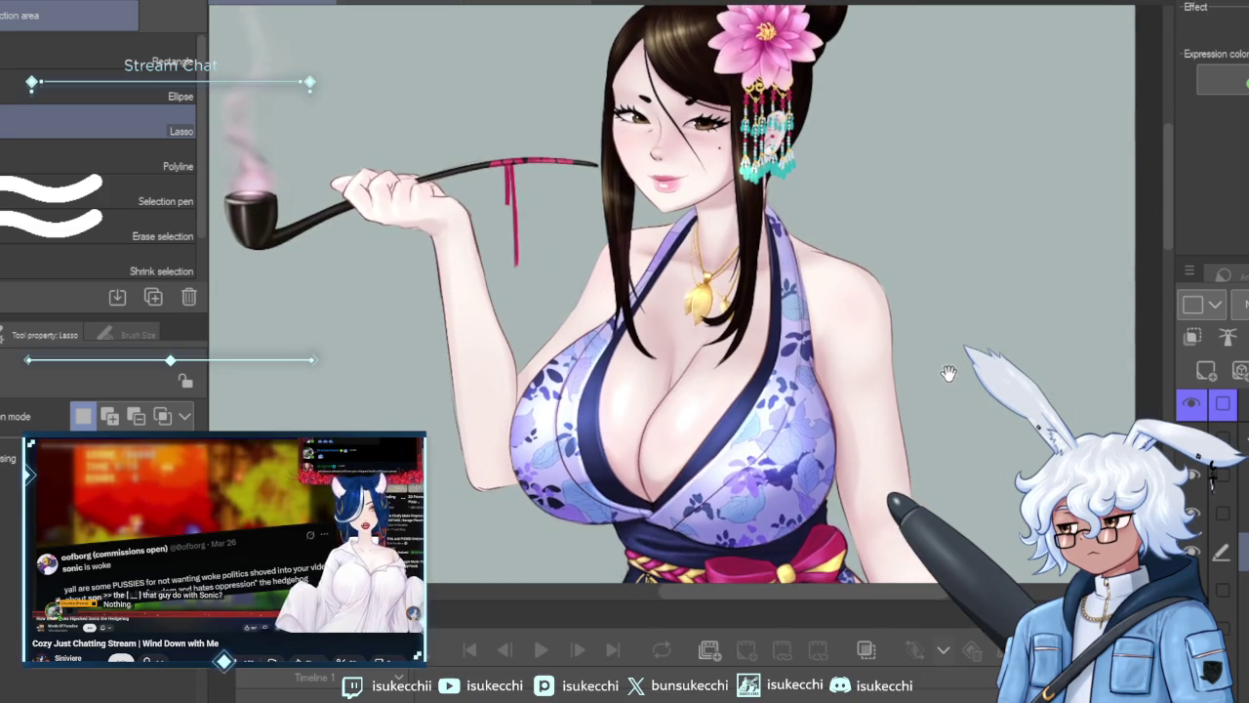
pyautogui.scroll(-1, 975, 406)
pyautogui.scroll(-1, 975, 406)
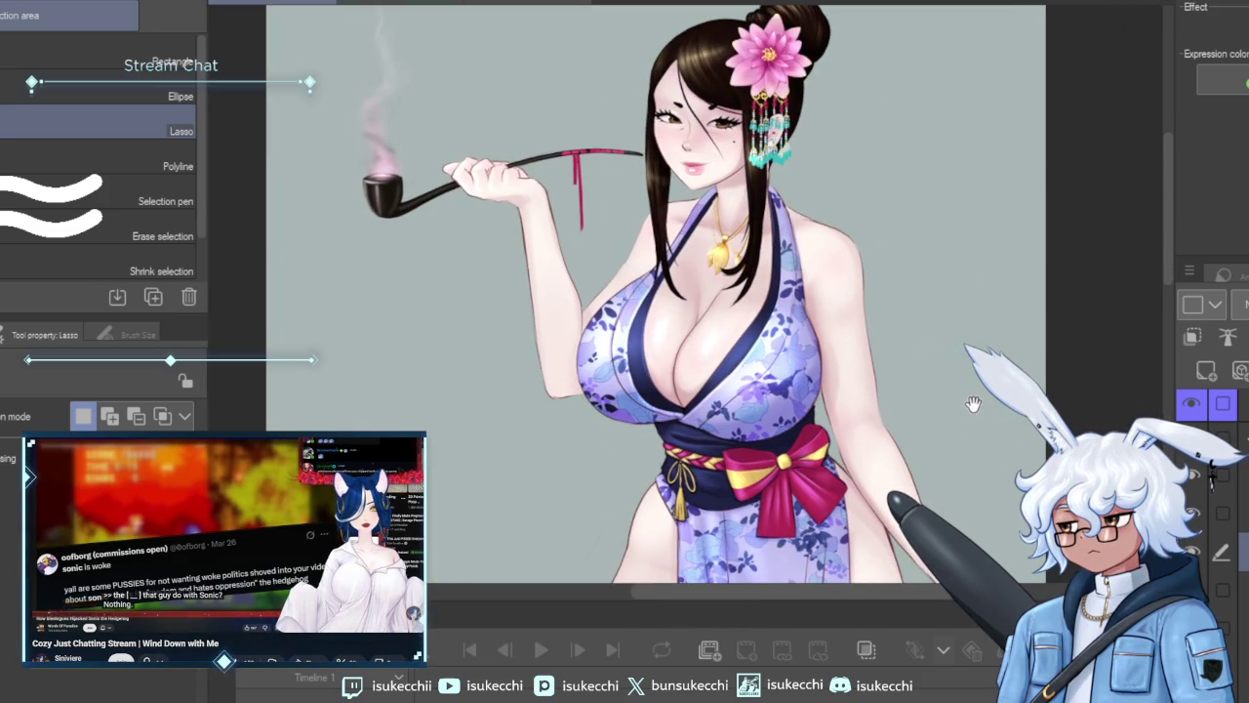
pyautogui.scroll(1, 937, 361)
pyautogui.scroll(2, 889, 303)
pyautogui.scroll(2, 878, 308)
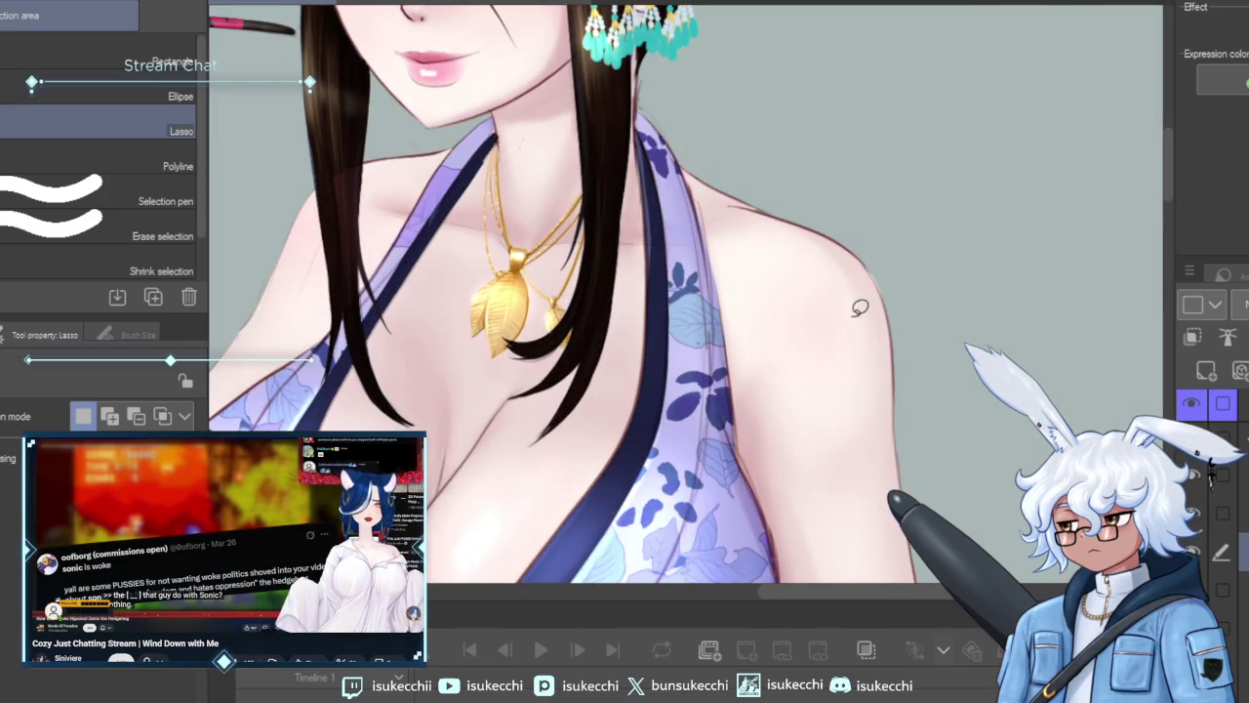
pyautogui.scroll(1, 752, 312)
pyautogui.scroll(1, 781, 361)
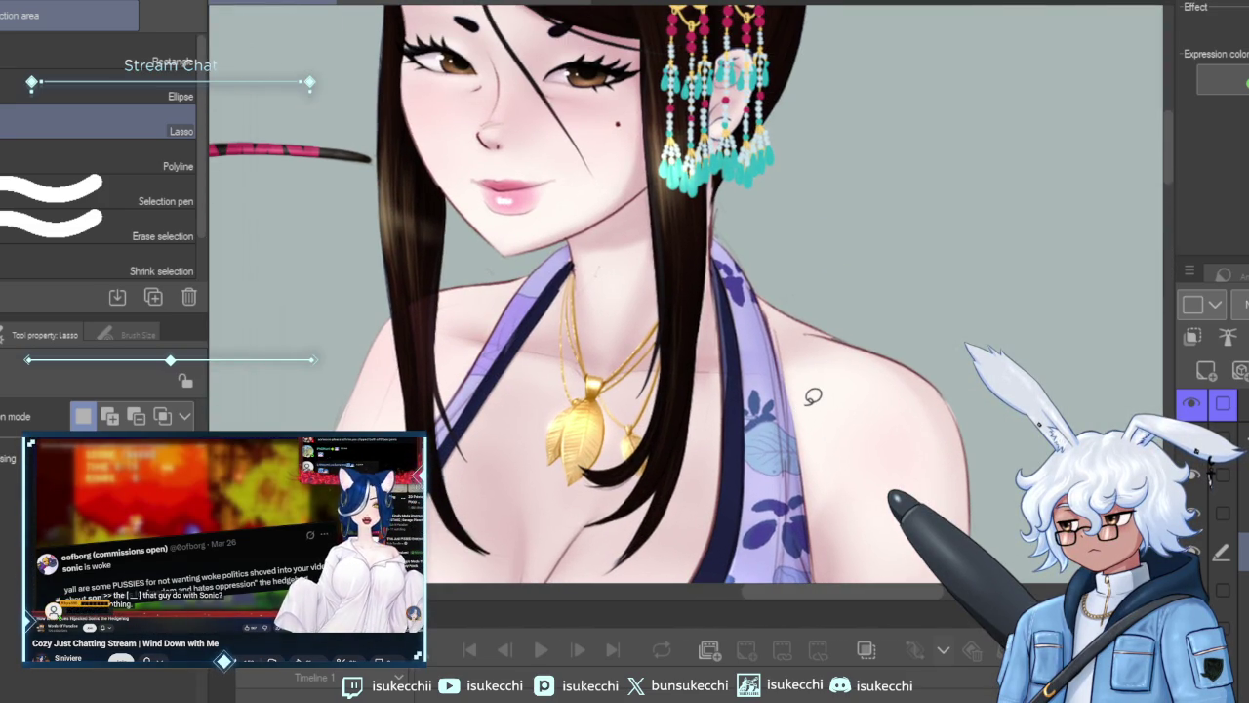
pyautogui.scroll(-3, 830, 406)
pyautogui.scroll(1, 867, 488)
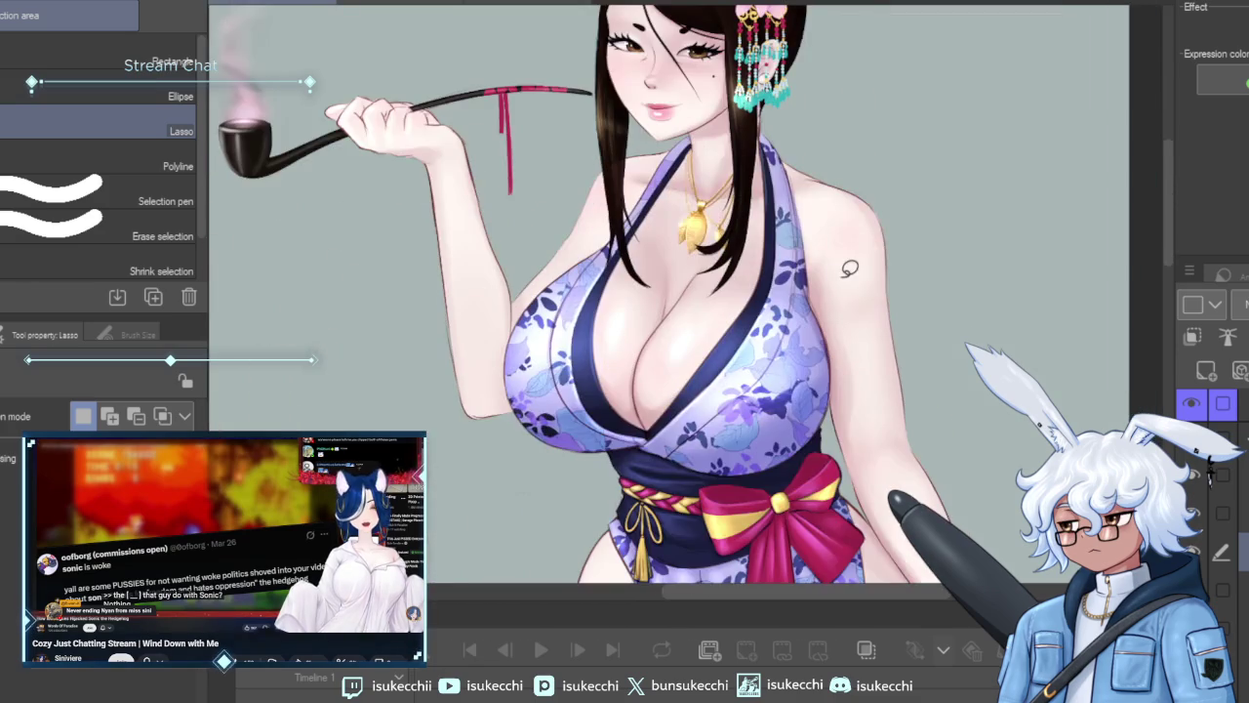
pyautogui.scroll(-1, 888, 371)
pyautogui.moveTo(896, 357); pyautogui.dragTo(836, 299)
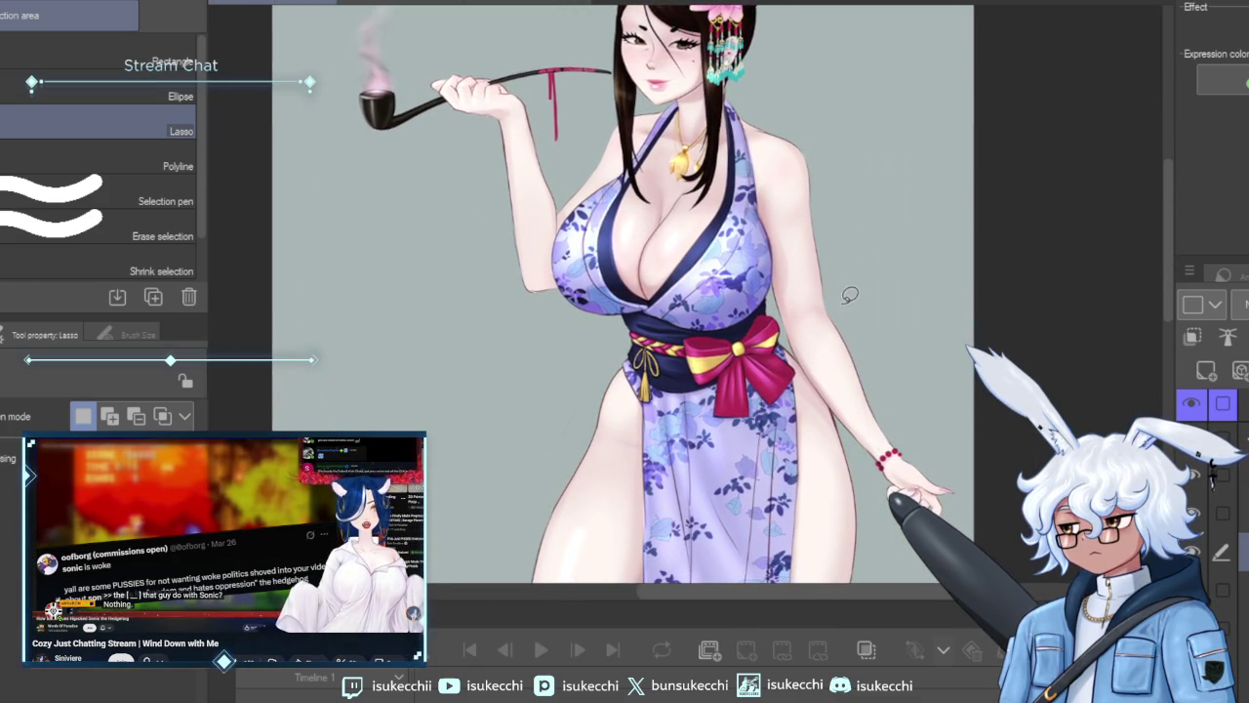
pyautogui.scroll(-2, 850, 295)
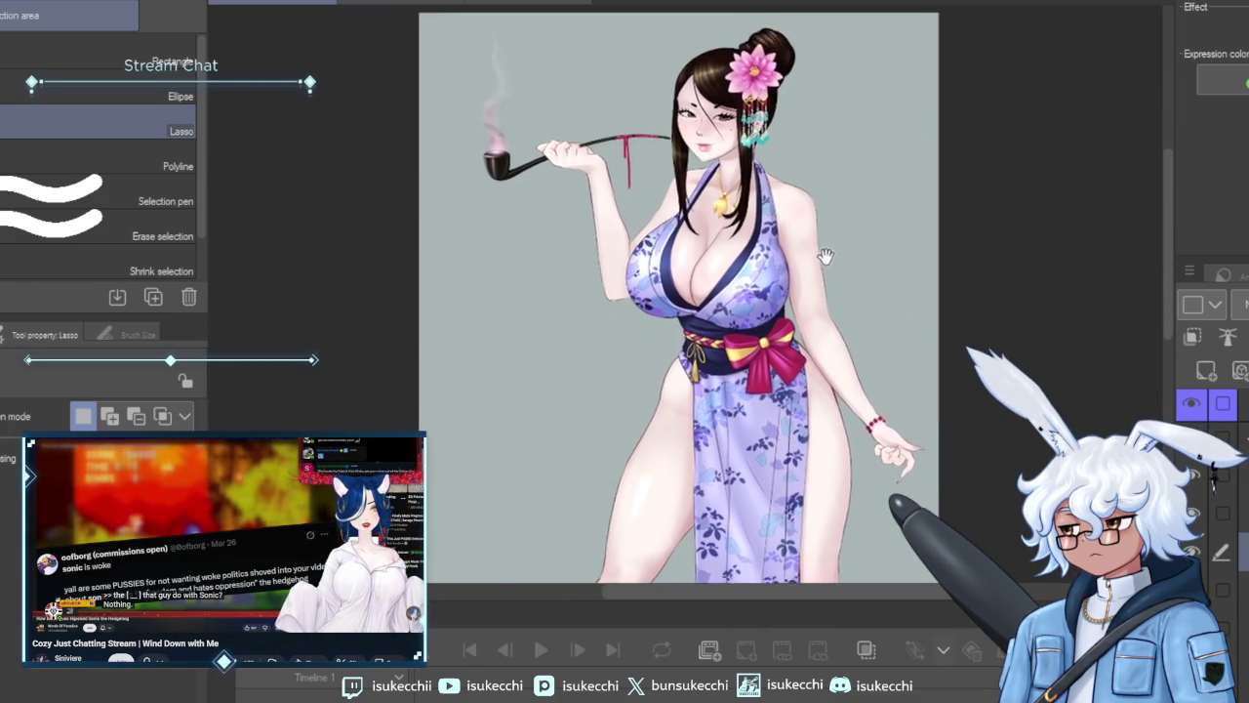
pyautogui.moveTo(825, 256); pyautogui.dragTo(774, 369)
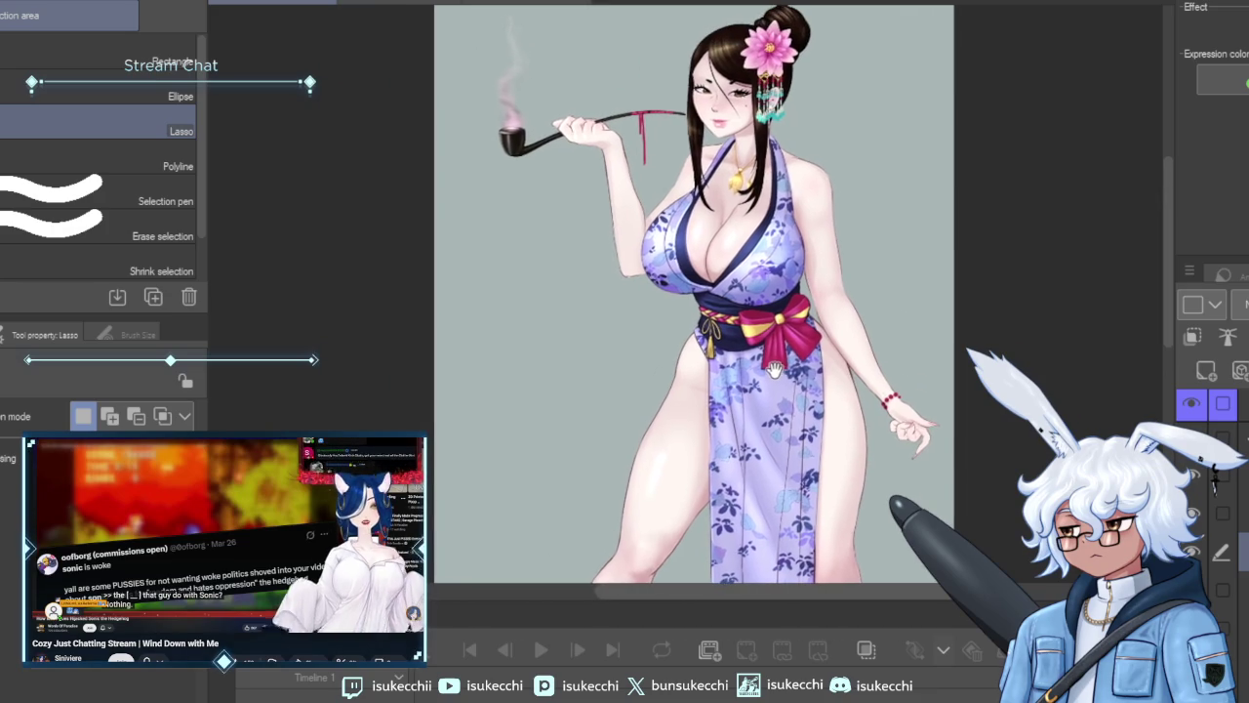
# Hide and re-show the chest shading layer to compare the chest with and without it.
pyautogui.scroll(2, 625, 341)
pyautogui.scroll(2, 683, 302)
pyautogui.scroll(2, 700, 288)
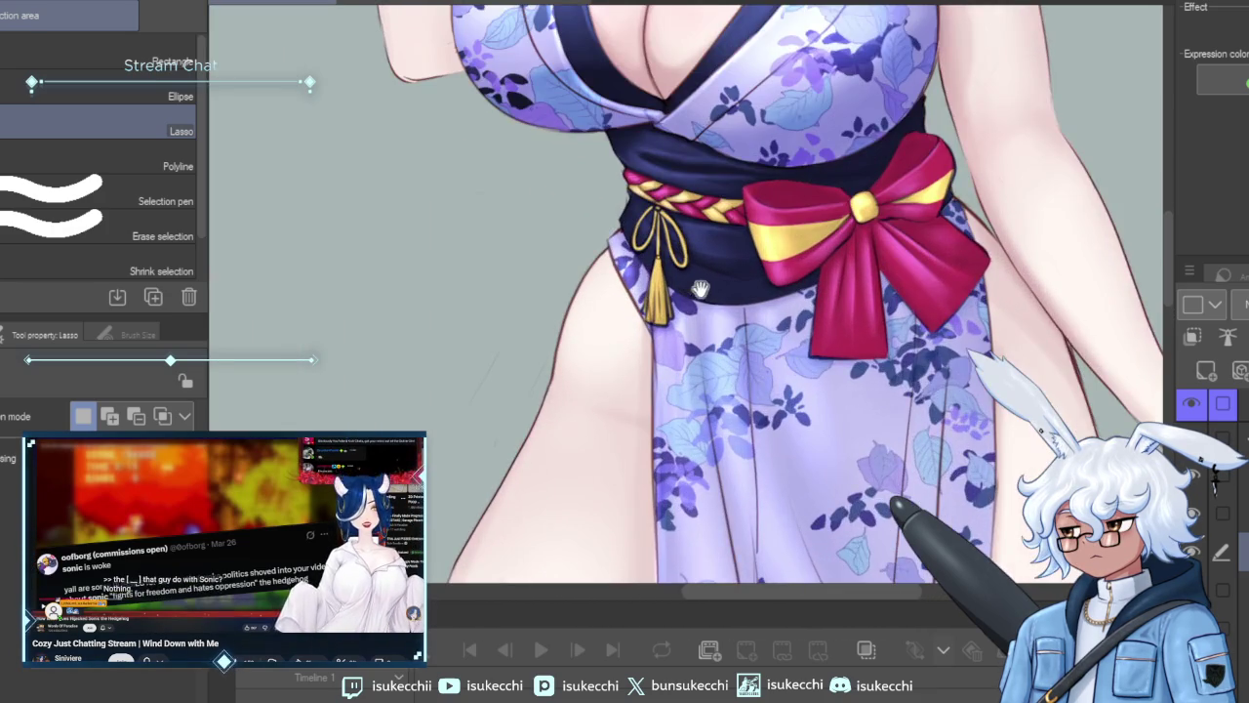
pyautogui.moveTo(700, 288); pyautogui.dragTo(721, 338)
pyautogui.hotkey('alt', '[')
pyautogui.hotkey('alt', '[')
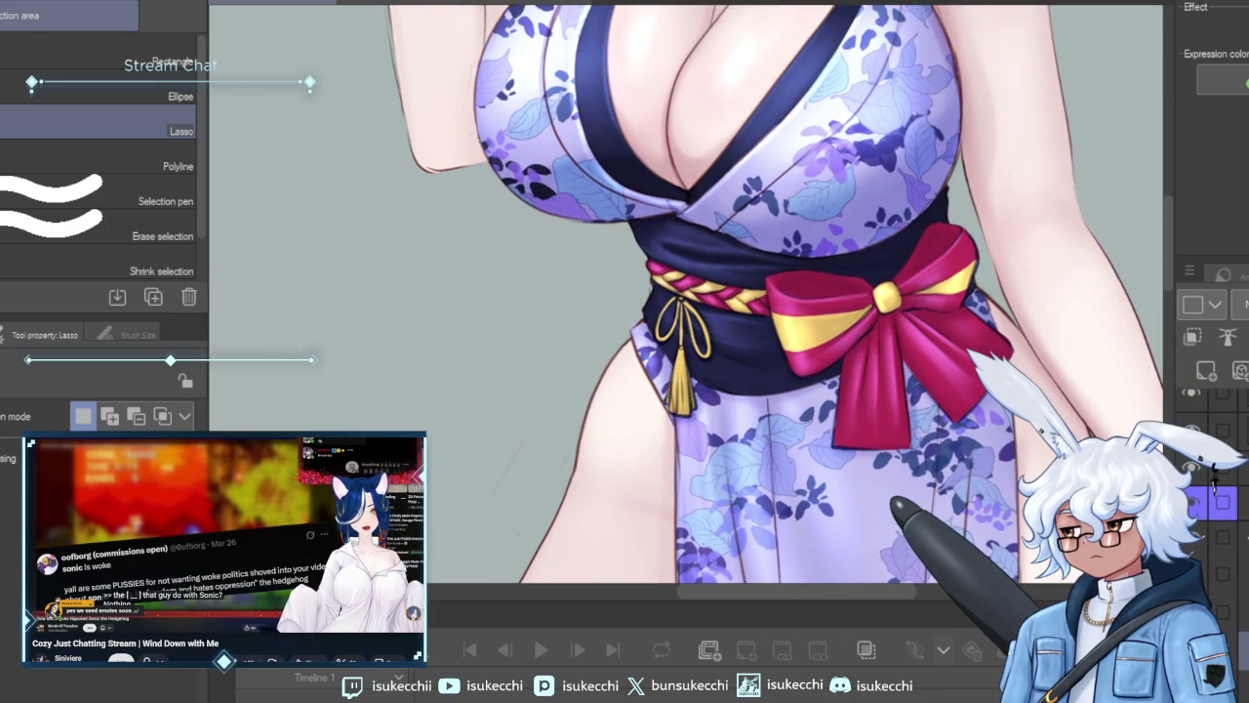
pyautogui.hotkey('alt', '[')
pyautogui.hotkey('alt', '[')
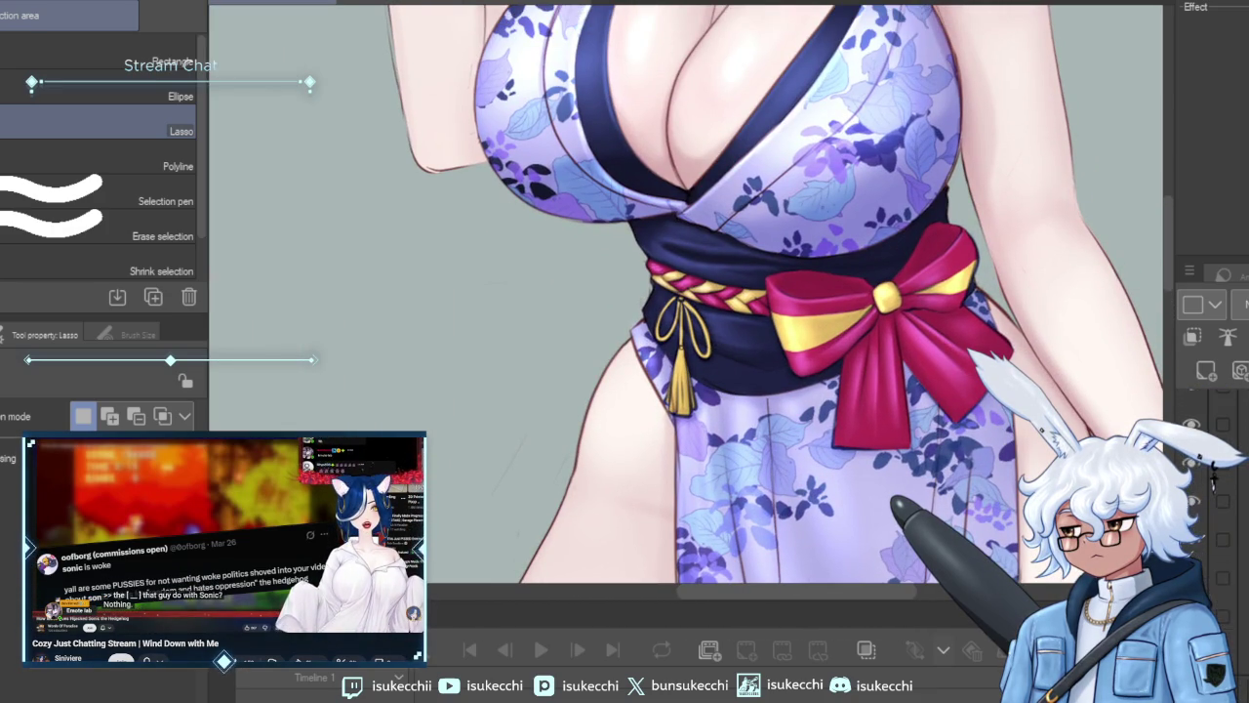
pyautogui.hotkey('alt', ']')
pyautogui.hotkey('alt', ']')
pyautogui.hotkey('alt', ']')
pyautogui.click(1204, 412)
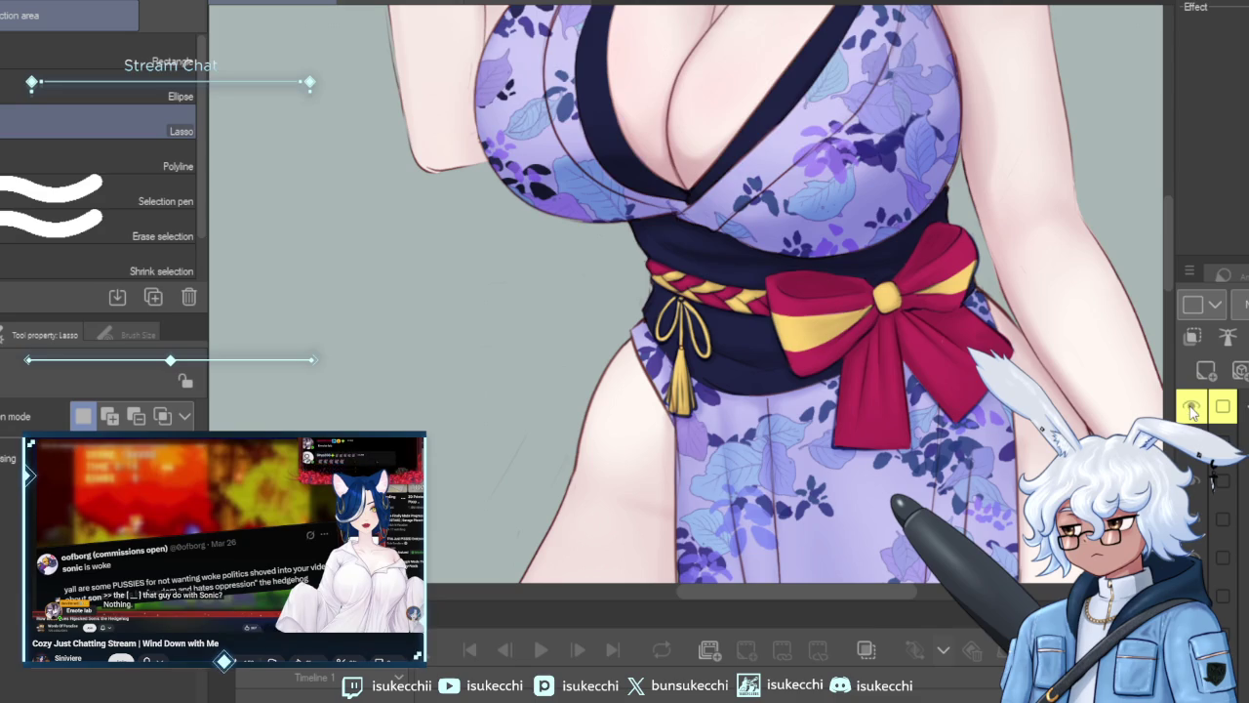
pyautogui.click(1203, 412)
# Switch to the Thick paint Round mixing brush and frame the obi sash and bow.
pyautogui.scroll(1, 657, 172)
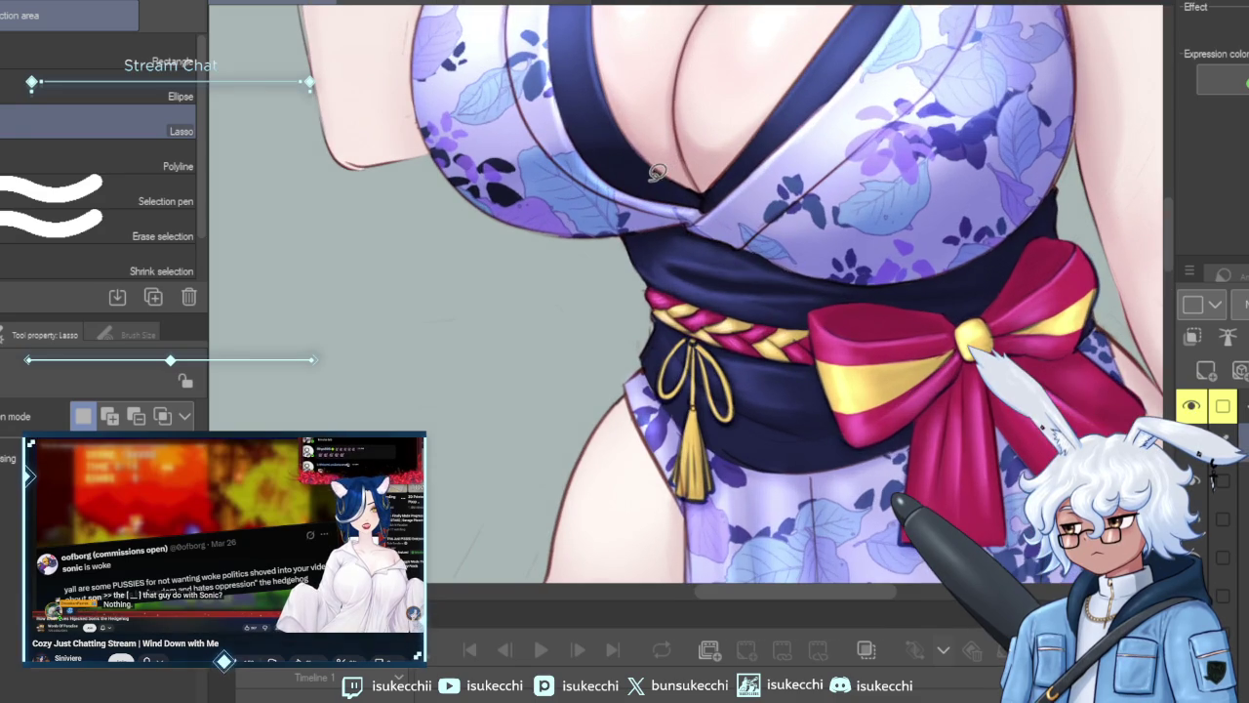
pyautogui.press('b')
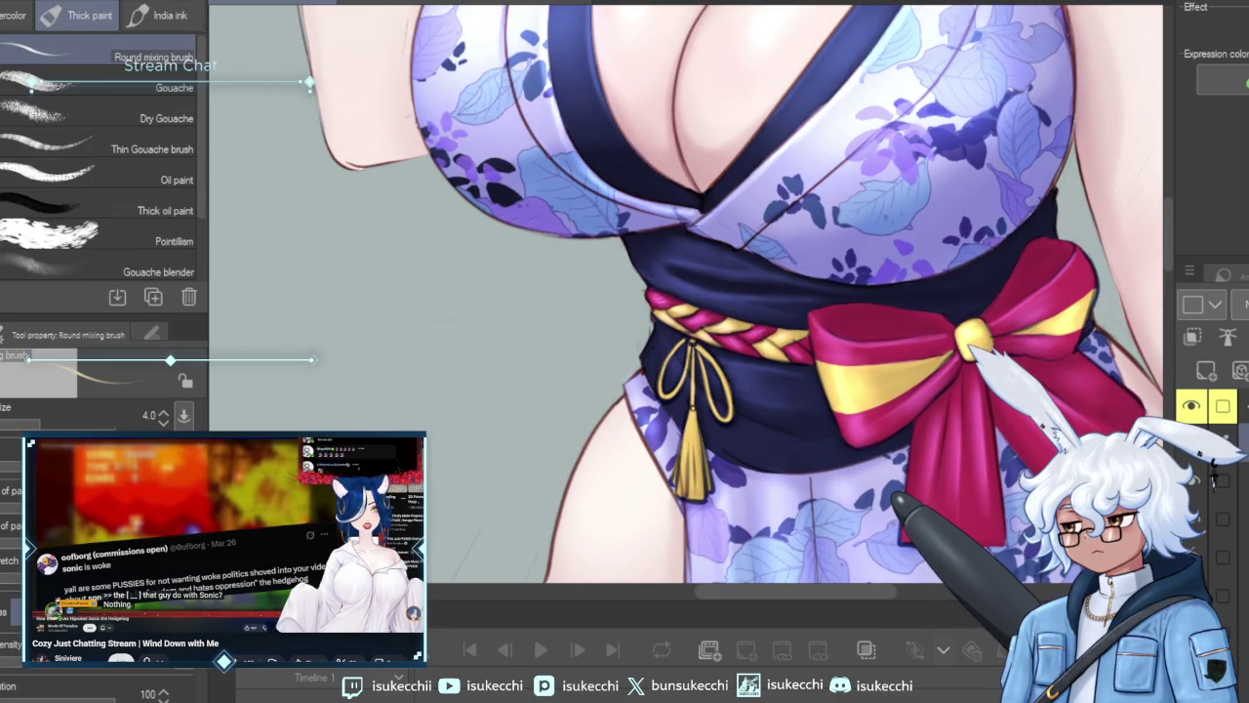
pyautogui.scroll(1, 664, 371)
pyautogui.scroll(1, 664, 371)
pyautogui.moveTo(664, 347); pyautogui.dragTo(651, 274)
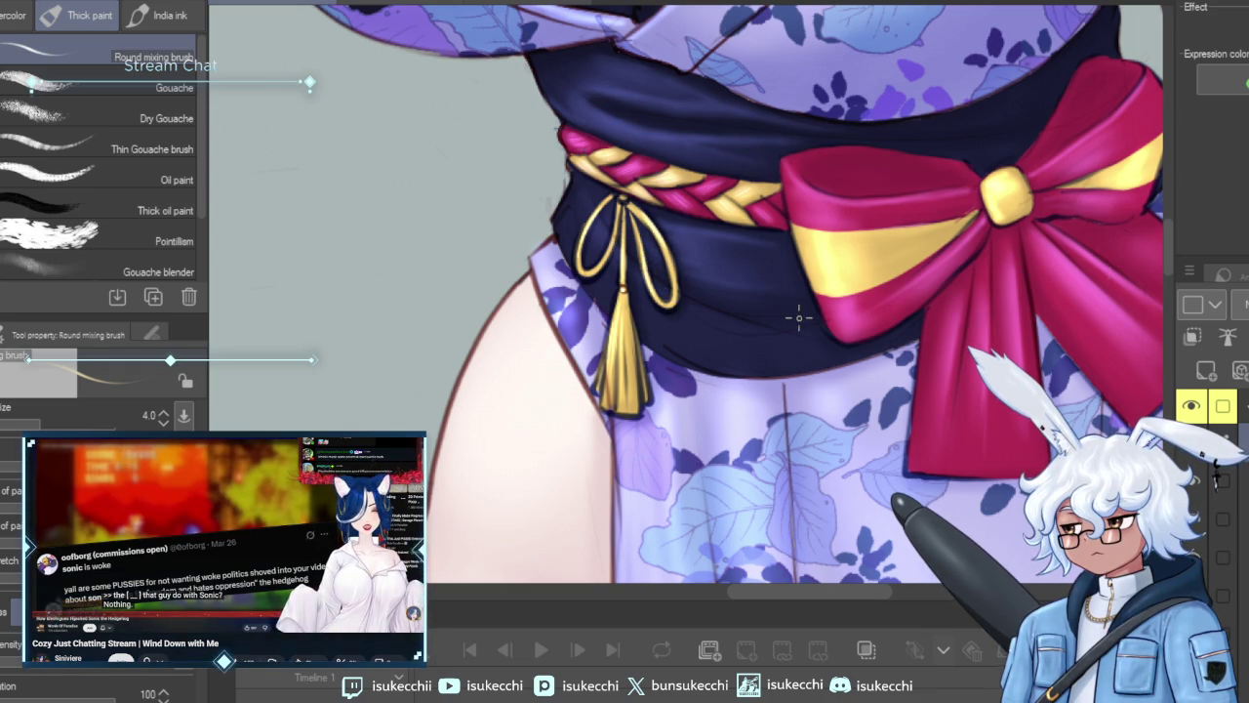
pyautogui.scroll(-1, 801, 315)
pyautogui.scroll(-1, 771, 426)
pyautogui.scroll(-1, 770, 426)
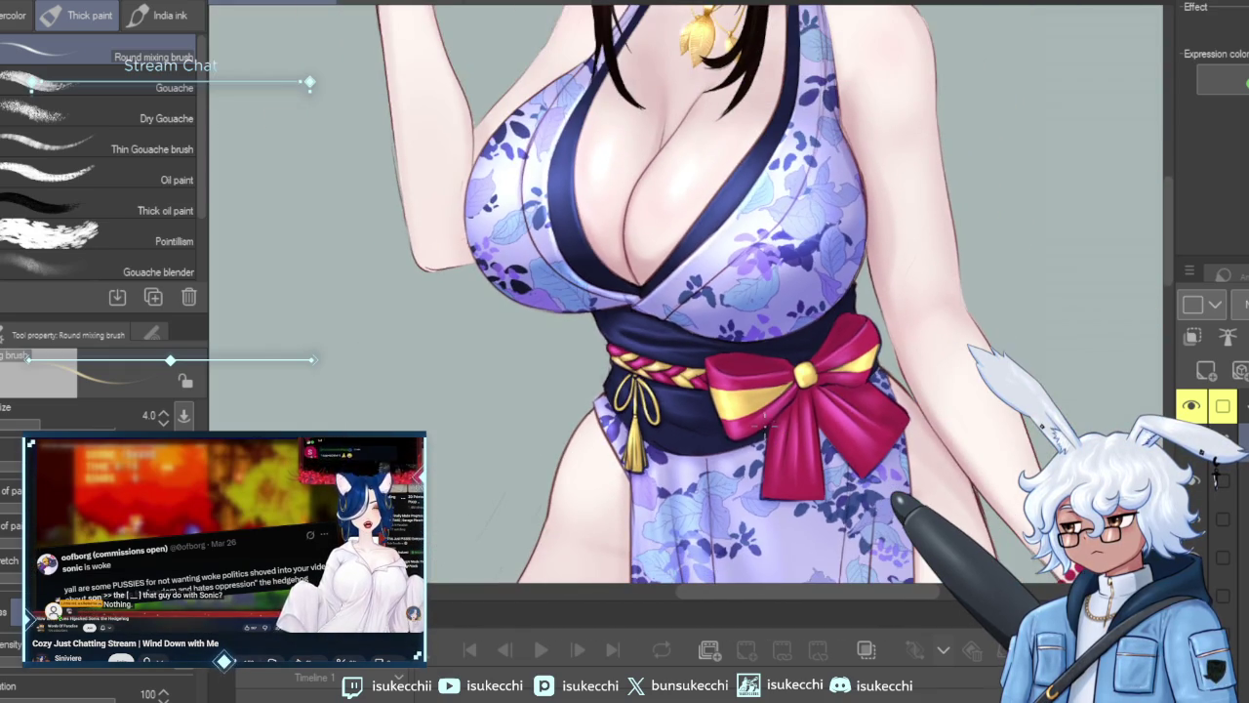
pyautogui.scroll(1, 770, 427)
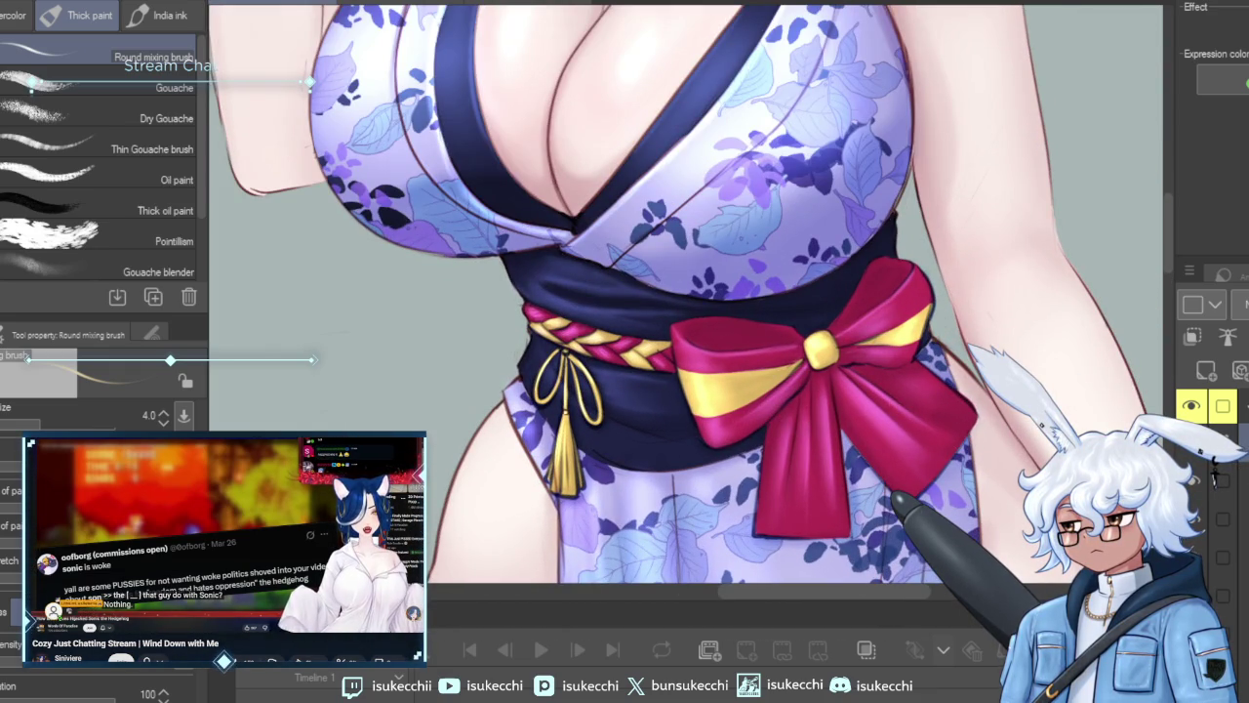
pyautogui.scroll(-2, 722, 322)
pyautogui.moveTo(819, 400); pyautogui.dragTo(723, 322)
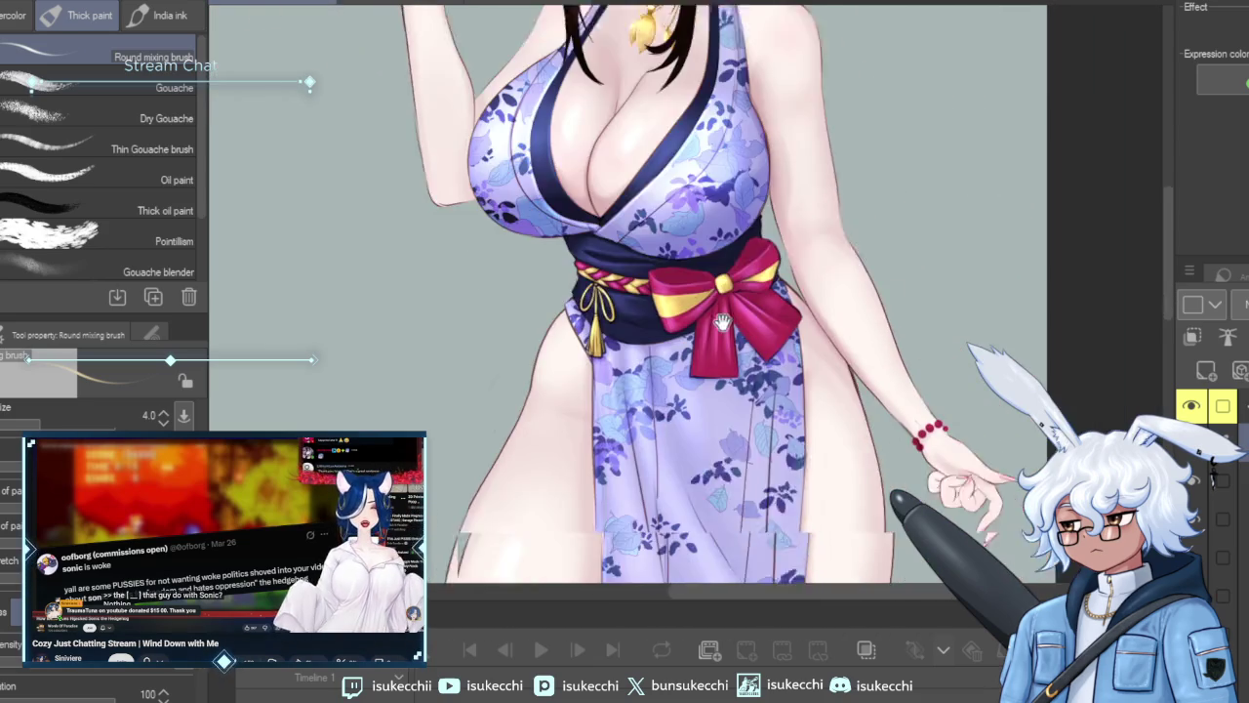
pyautogui.scroll(-2, 722, 322)
pyautogui.scroll(1, 814, 402)
pyautogui.moveTo(818, 493)
pyautogui.mouseDown()
pyautogui.moveTo(782, 474)
pyautogui.moveTo(782, 562)
pyautogui.mouseUp()
pyautogui.scroll(2, 826, 186)
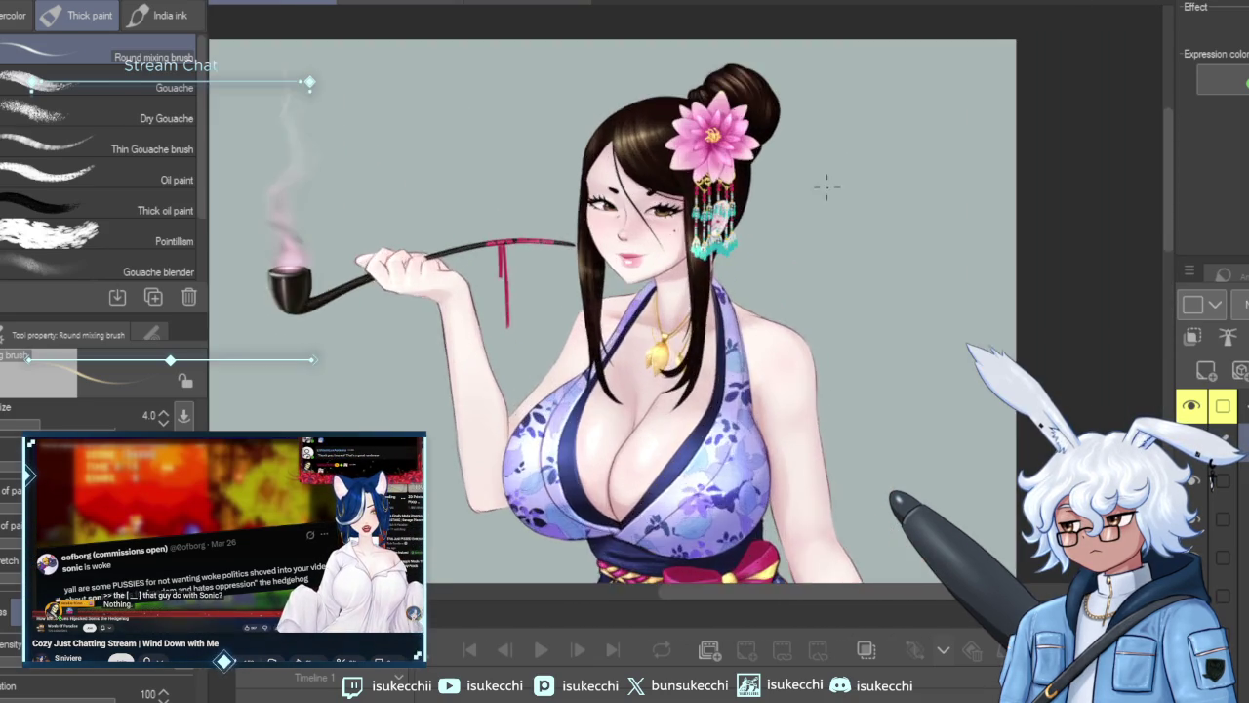
# Zoom in on the face and eyes and set the Soft eraser to size 12.
pyautogui.scroll(2, 772, 206)
pyautogui.scroll(2, 590, 249)
pyautogui.moveTo(589, 249); pyautogui.dragTo(965, 283)
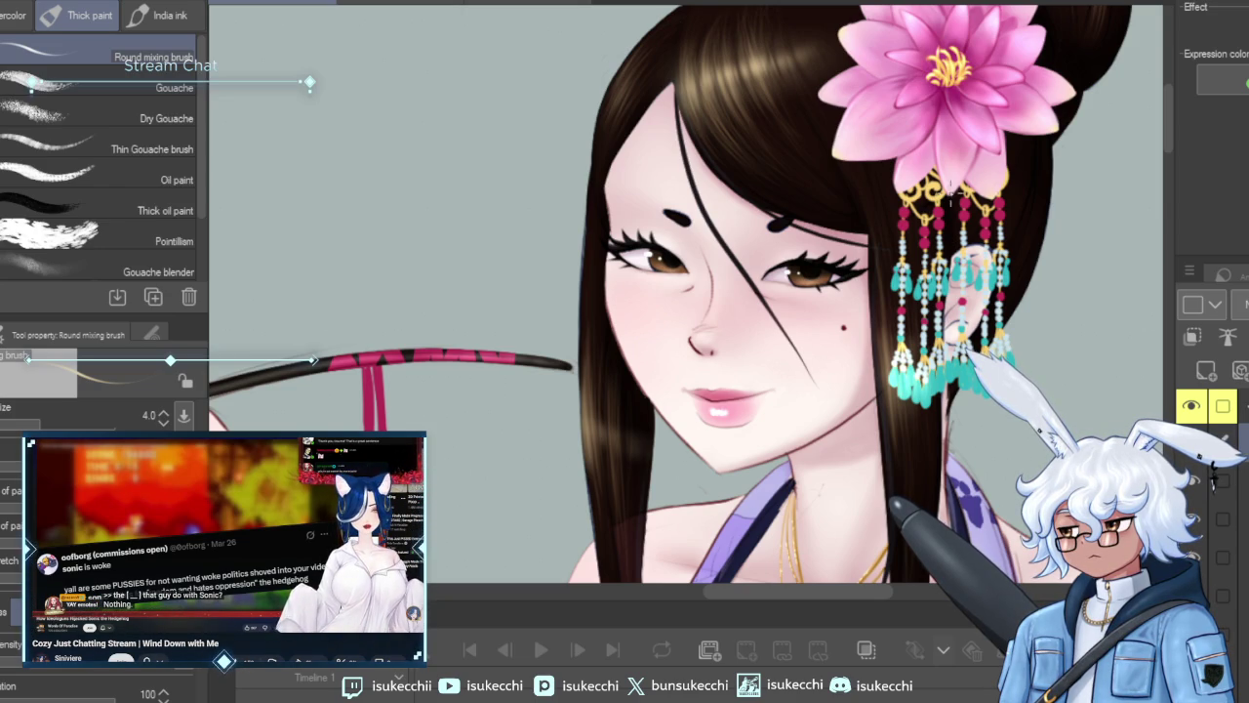
pyautogui.scroll(2, 874, 200)
pyautogui.scroll(1, 873, 200)
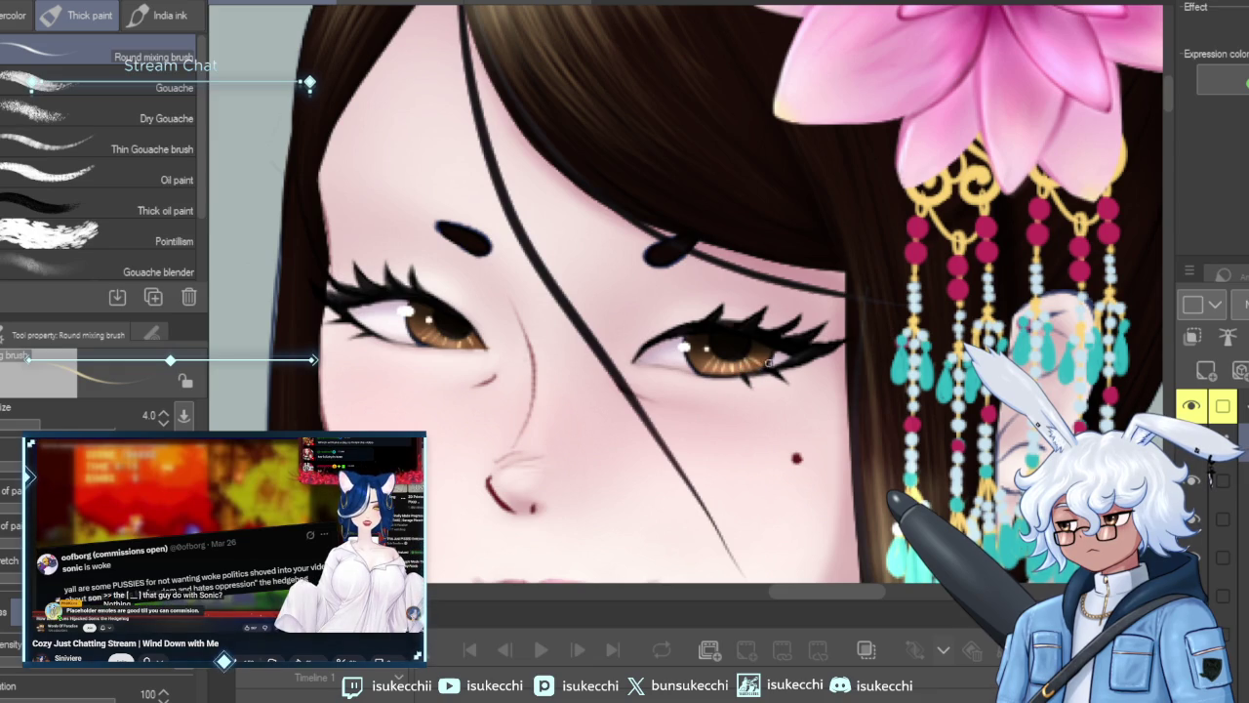
pyautogui.press('e')
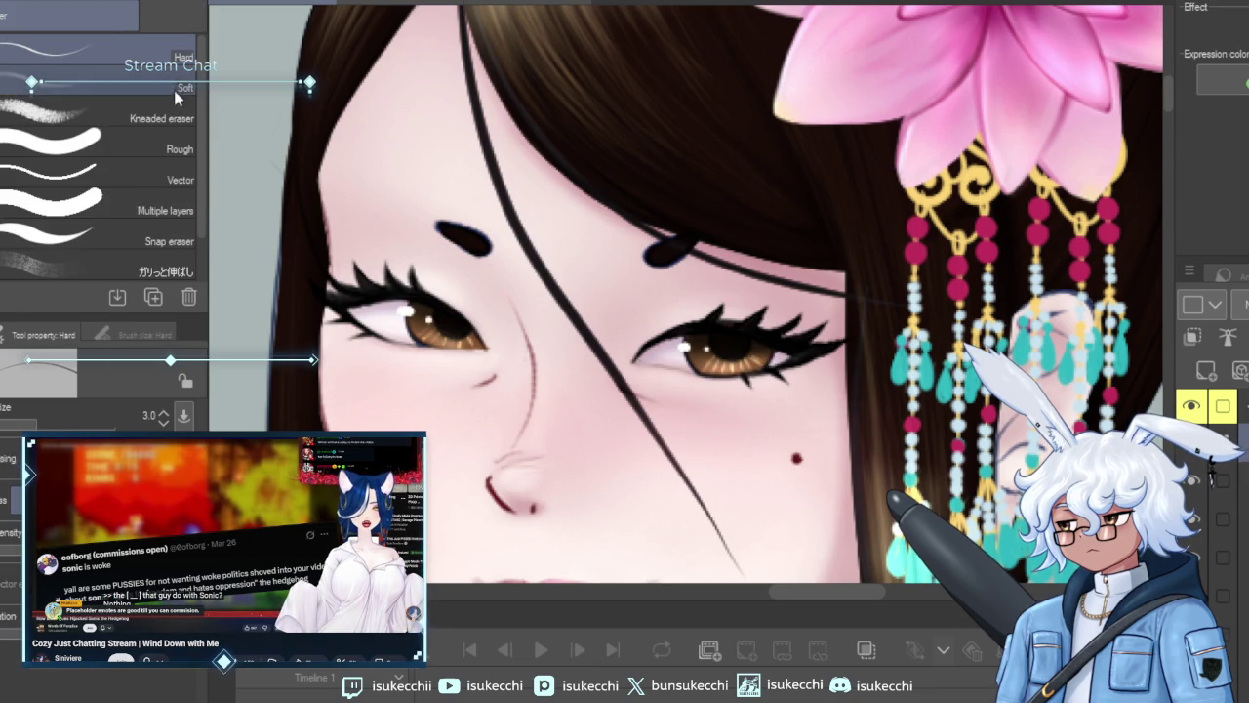
pyautogui.press(']')
pyautogui.press(']')
pyautogui.press(']')
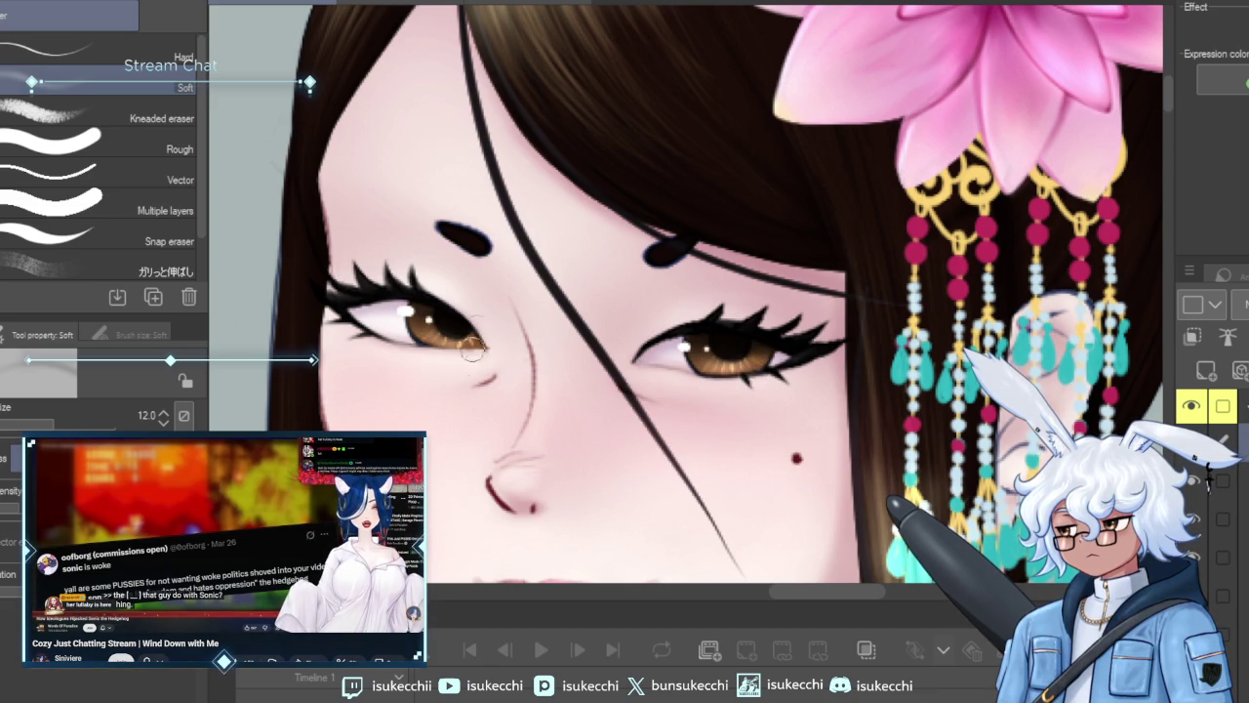
# Clean up around the eyes with a small Hard eraser at size 3.0.
pyautogui.press('b')
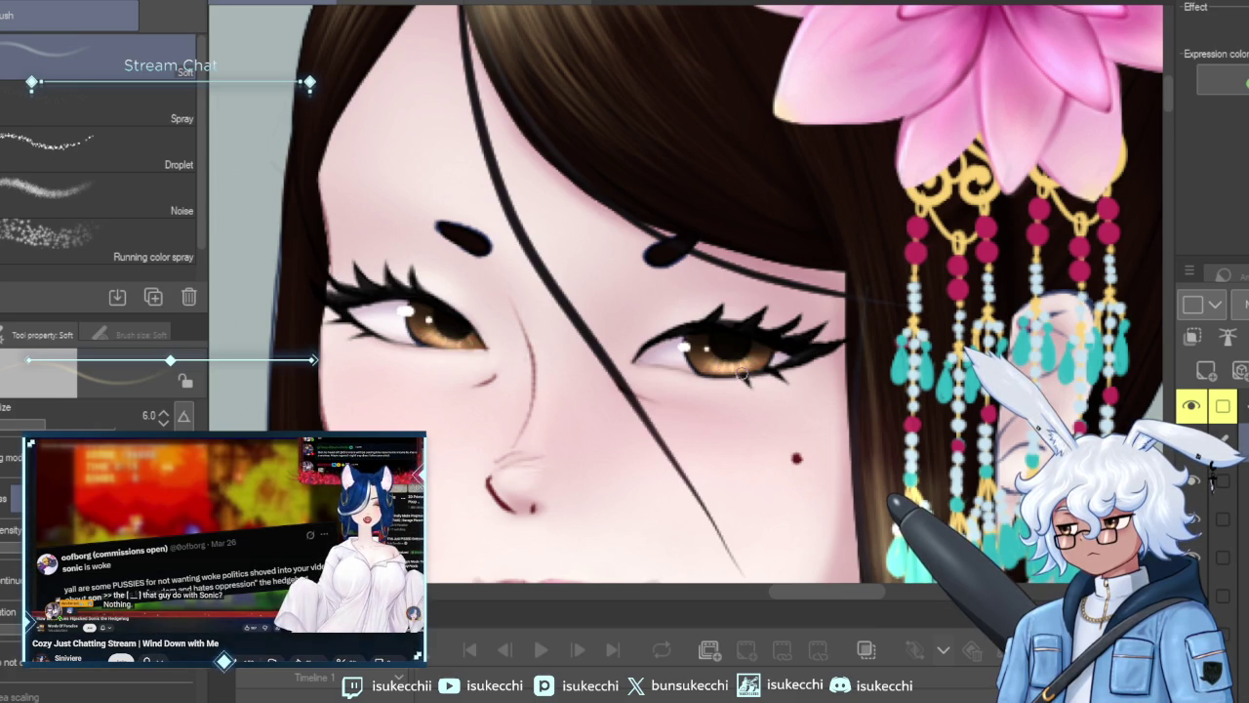
pyautogui.press('e')
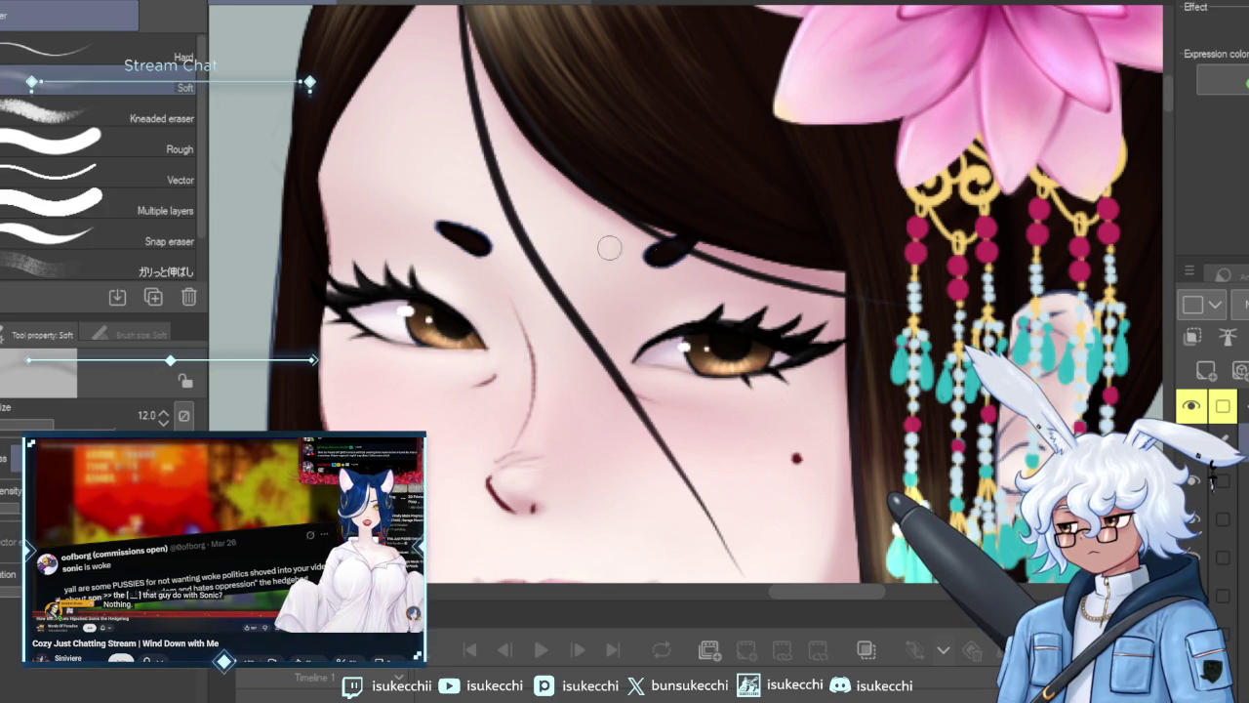
pyautogui.click(137, 55)
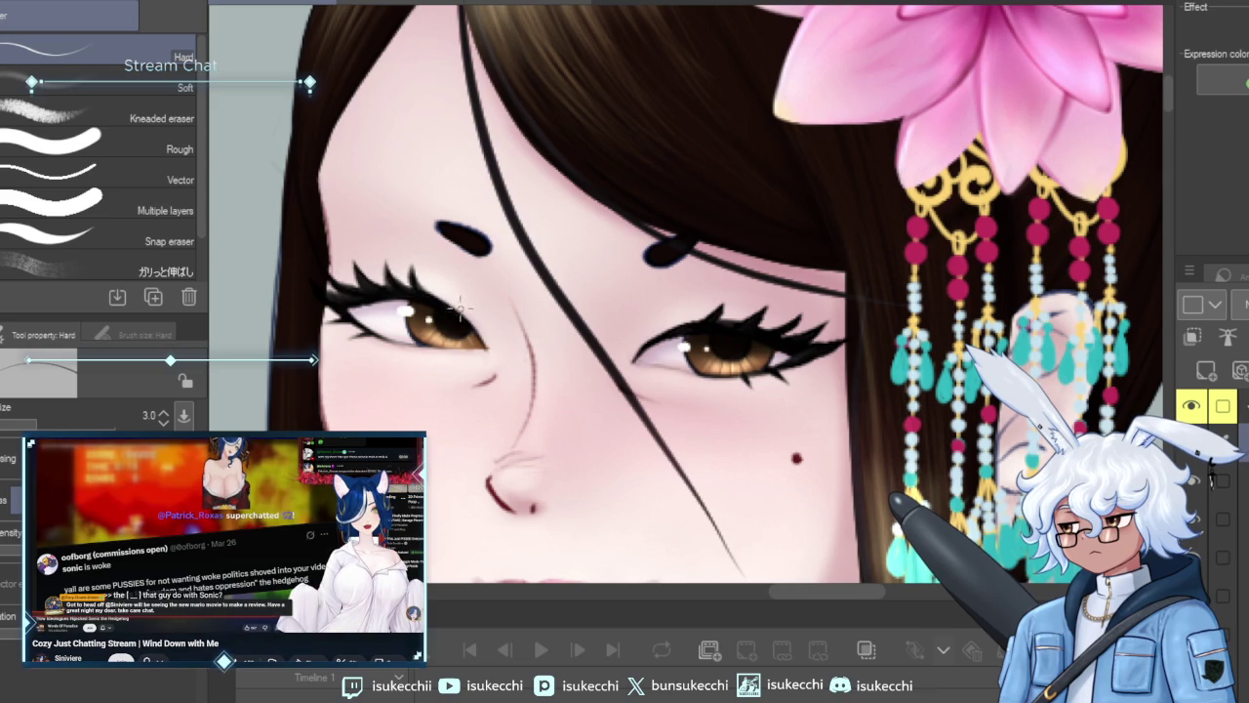
pyautogui.scroll(-3, 458, 307)
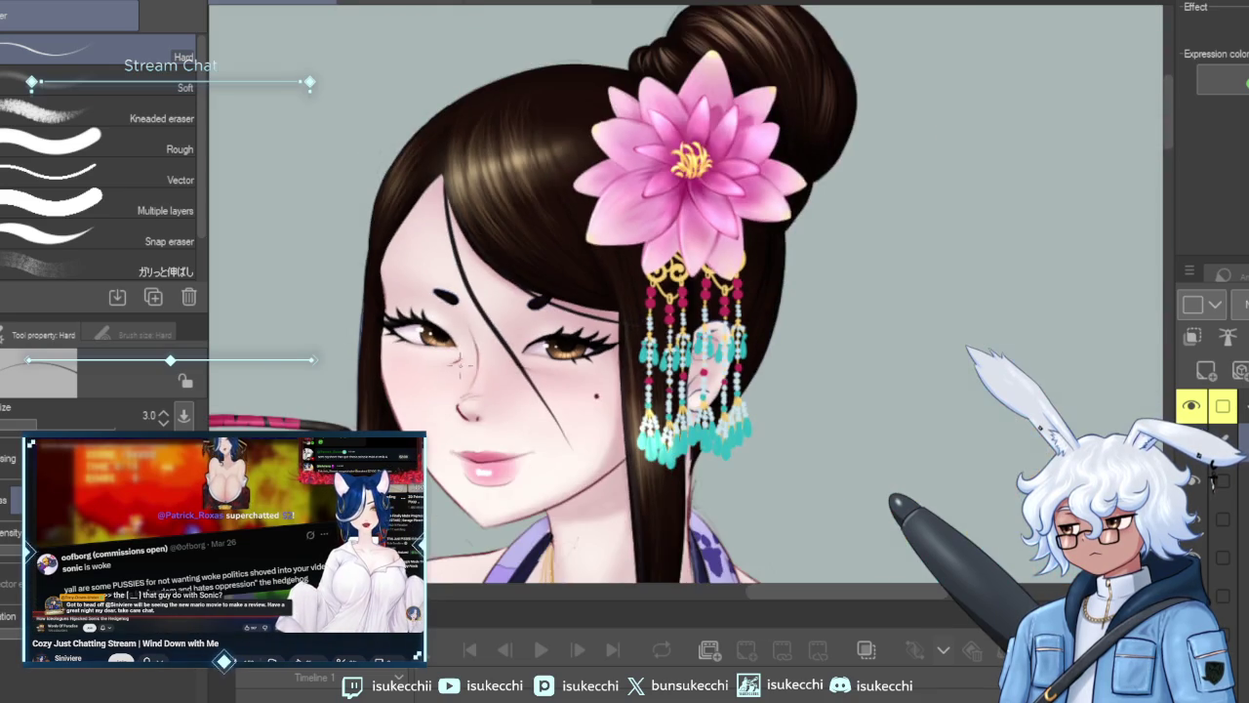
# Airbrush soft blush onto the cheeks with the Soft airbrush at size 10.
pyautogui.scroll(3, 597, 405)
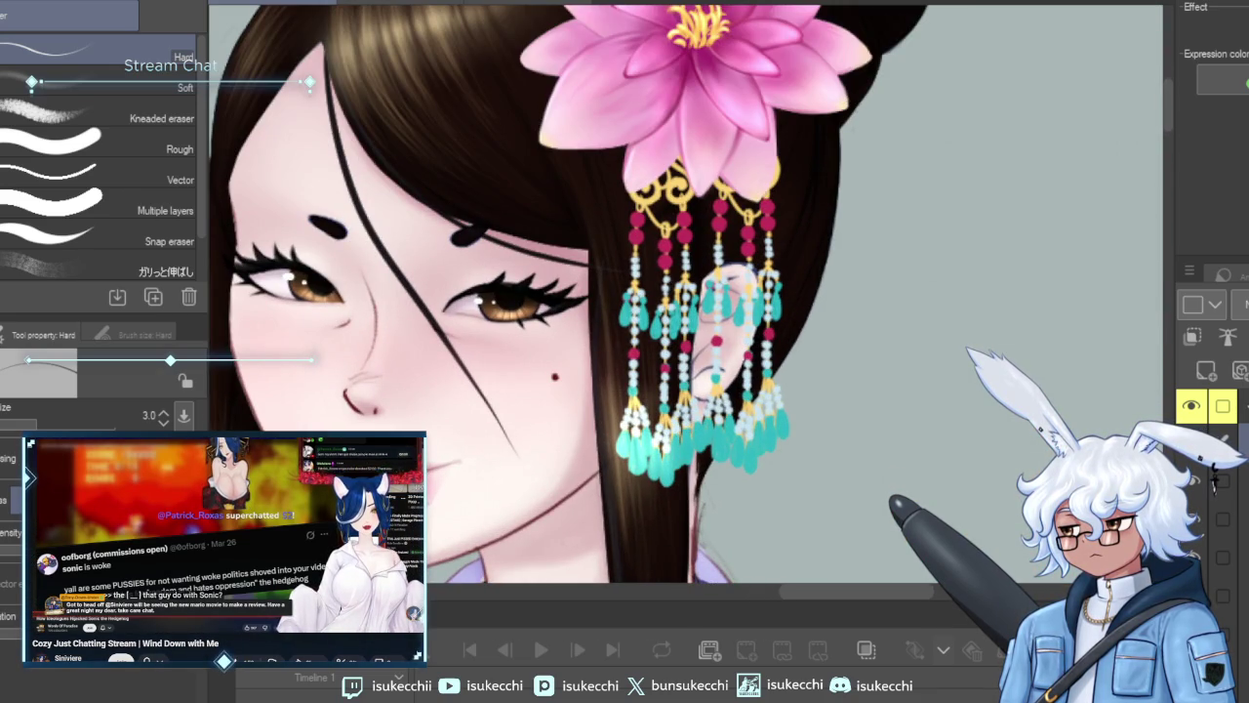
pyautogui.press('b')
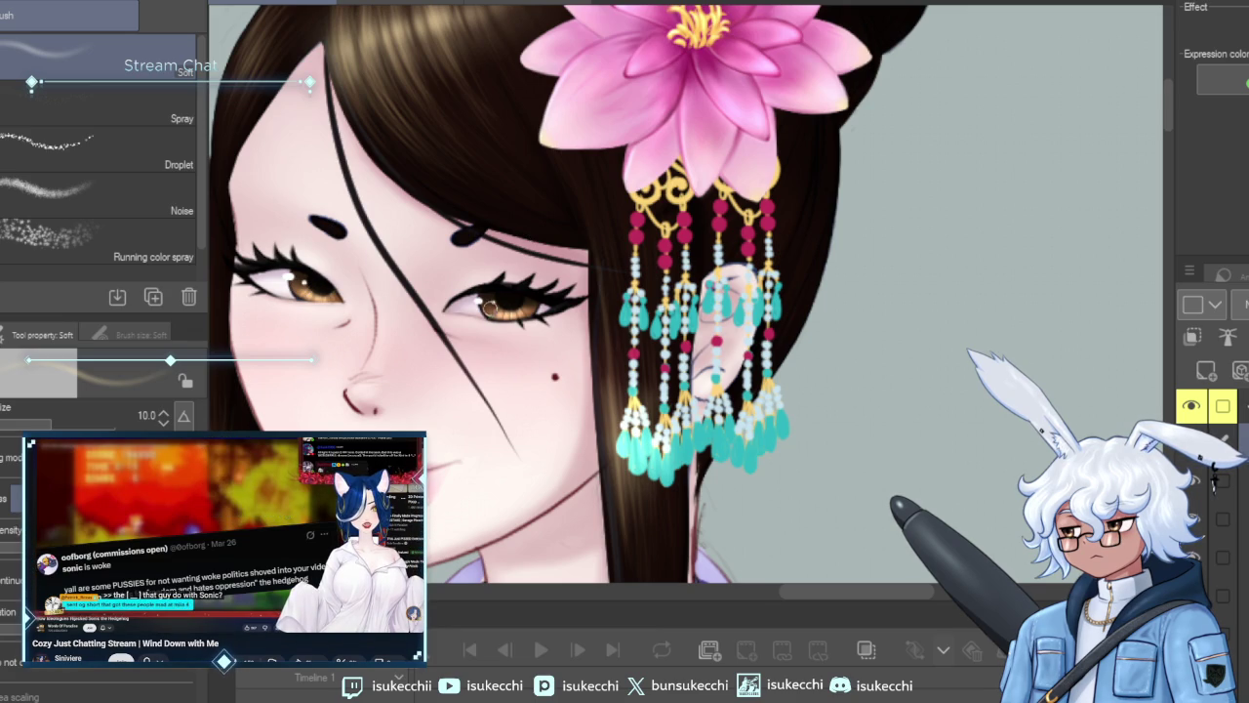
pyautogui.scroll(-3, 547, 281)
pyautogui.scroll(-2, 532, 322)
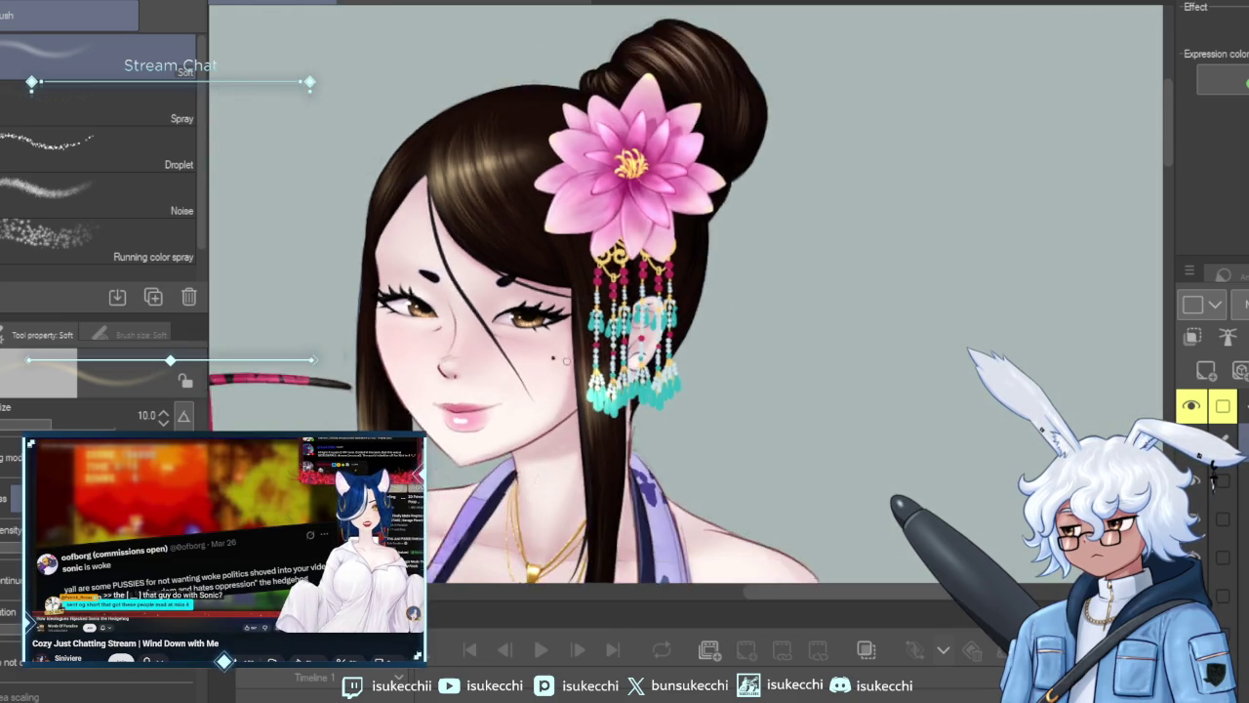
pyautogui.scroll(-1, 853, 408)
pyautogui.scroll(-2, 801, 386)
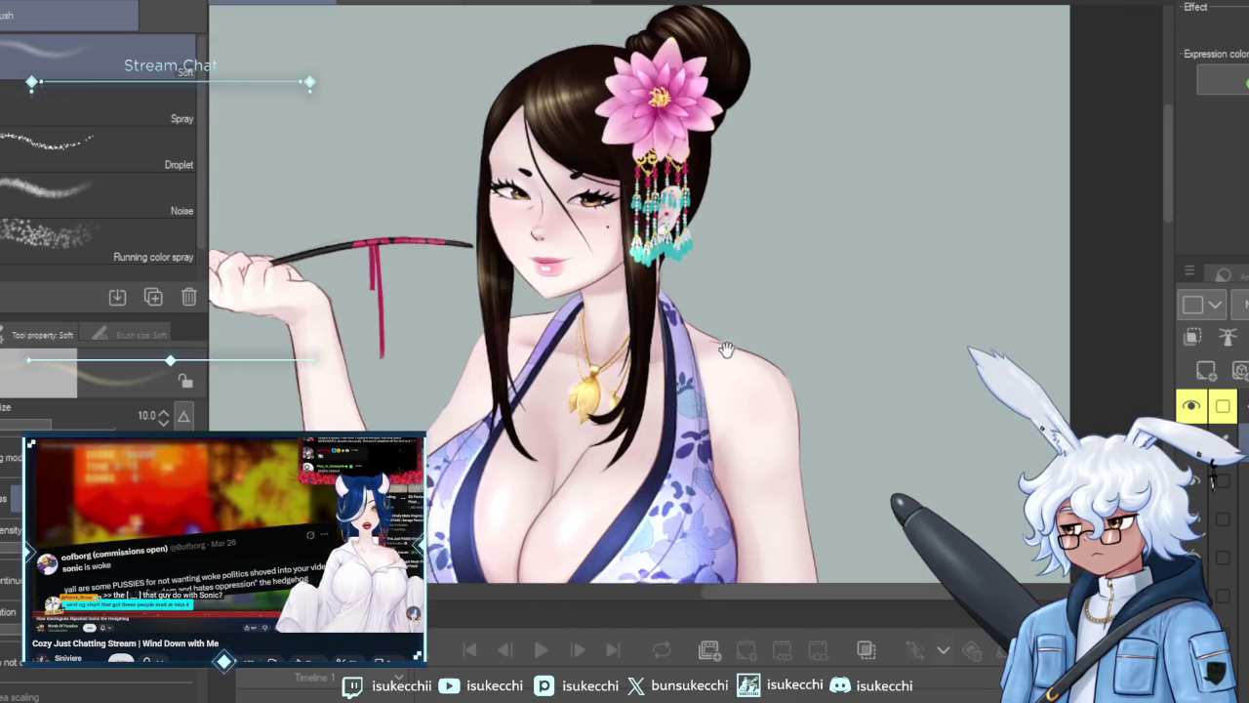
pyautogui.scroll(-1, 741, 363)
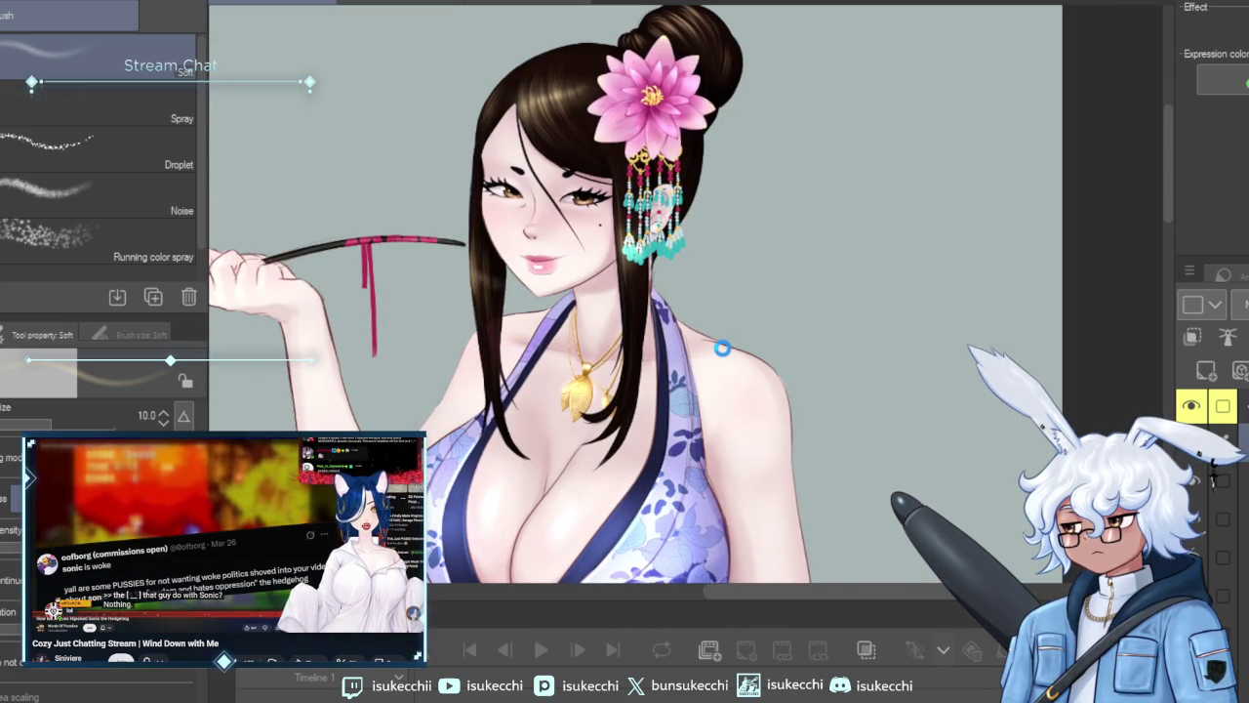
# Zoom out and pan across the figure to review the pipe, face and lower body.
pyautogui.scroll(-2, 743, 404)
pyautogui.scroll(-1, 742, 404)
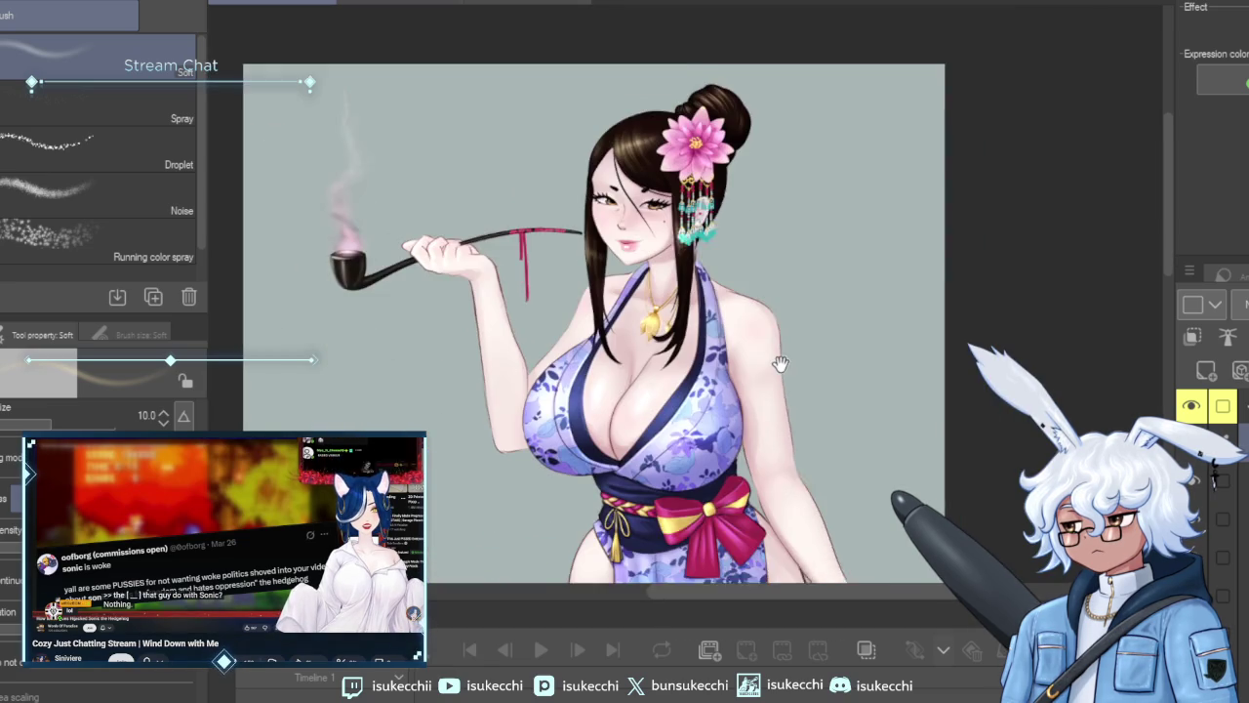
pyautogui.scroll(-1, 743, 404)
pyautogui.scroll(-1, 742, 404)
pyautogui.scroll(2, 743, 404)
pyautogui.scroll(2, 742, 404)
pyautogui.moveTo(466, 341)
pyautogui.mouseDown()
pyautogui.moveTo(702, 296)
pyautogui.moveTo(714, 279)
pyautogui.mouseUp()
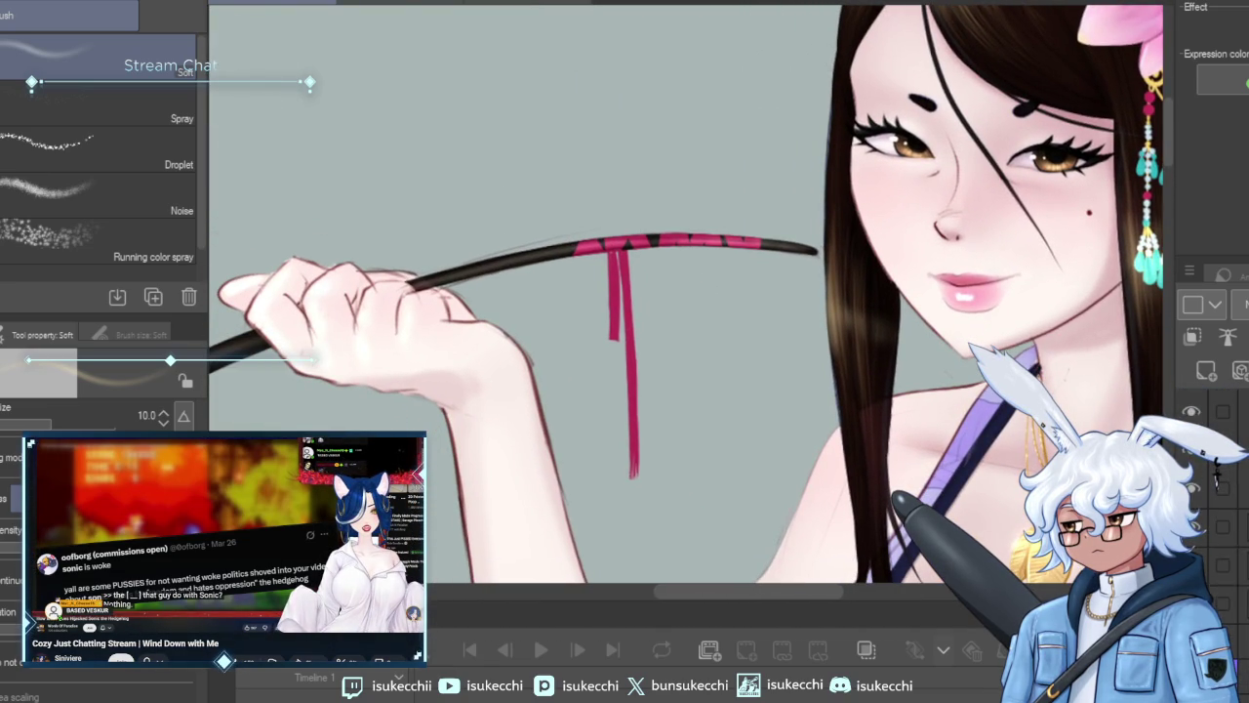
pyautogui.scroll(-1, 1216, 469)
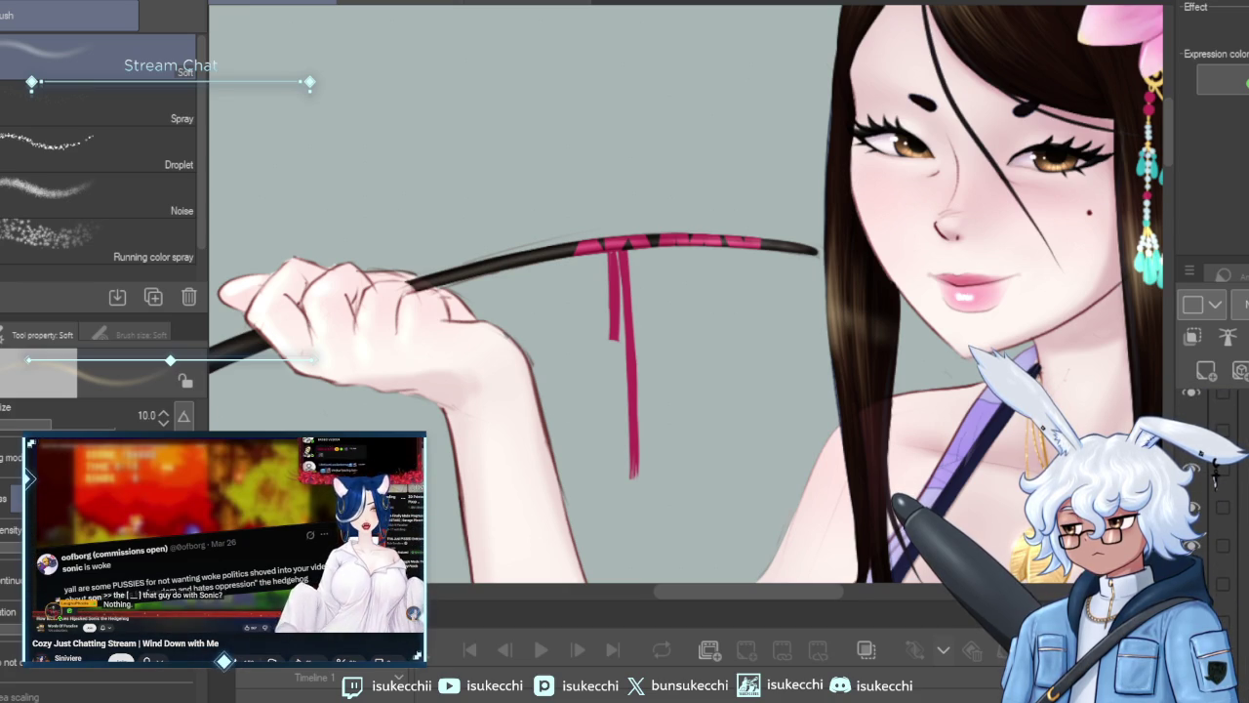
pyautogui.scroll(-3, 847, 431)
pyautogui.scroll(-1, 859, 459)
pyautogui.scroll(-1, 878, 494)
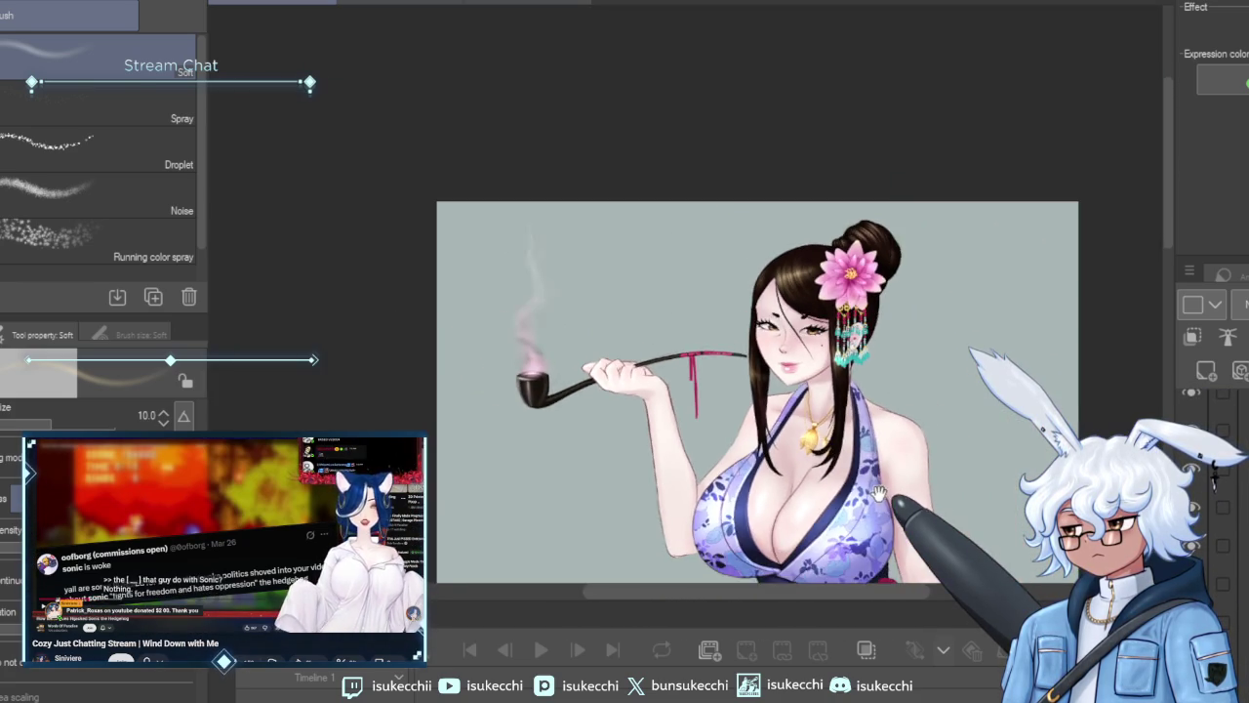
pyautogui.moveTo(878, 494); pyautogui.dragTo(770, 323)
pyautogui.scroll(1, 842, 357)
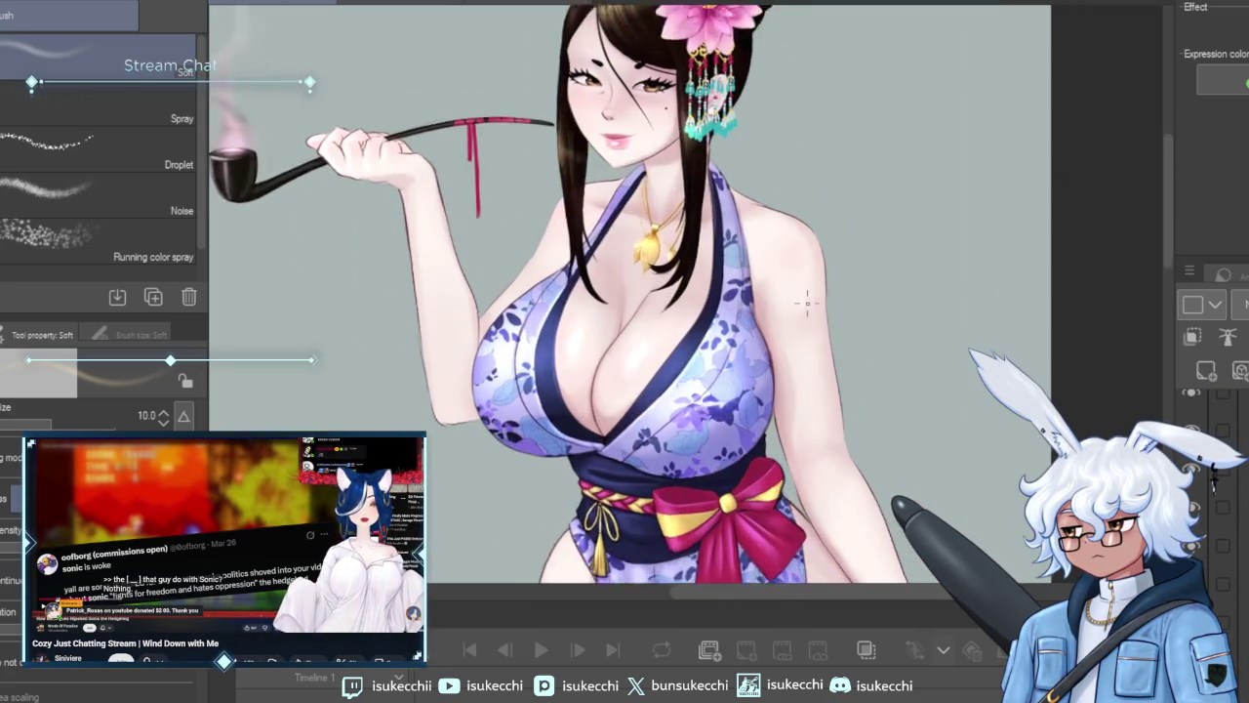
pyautogui.scroll(1, 842, 390)
pyautogui.scroll(1, 843, 429)
pyautogui.scroll(1, 844, 473)
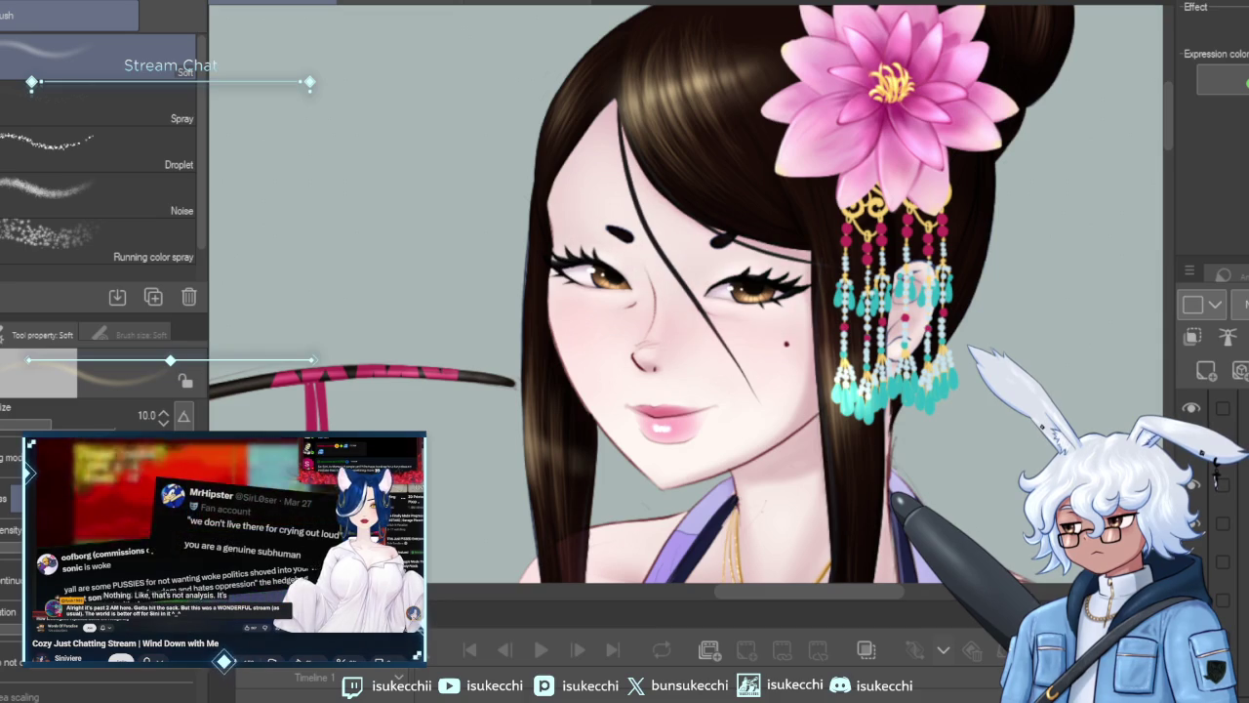
# Select the Soft eraser and enlarge it to size 40.
pyautogui.press('e')
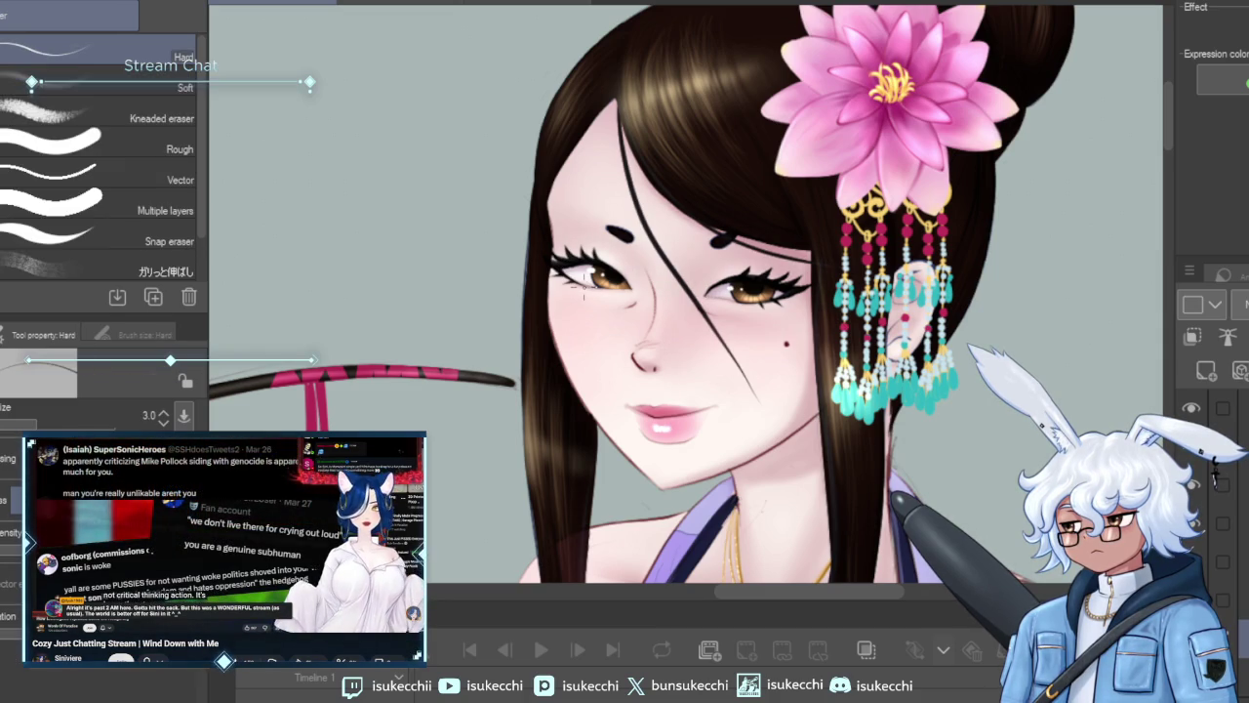
pyautogui.click(142, 83)
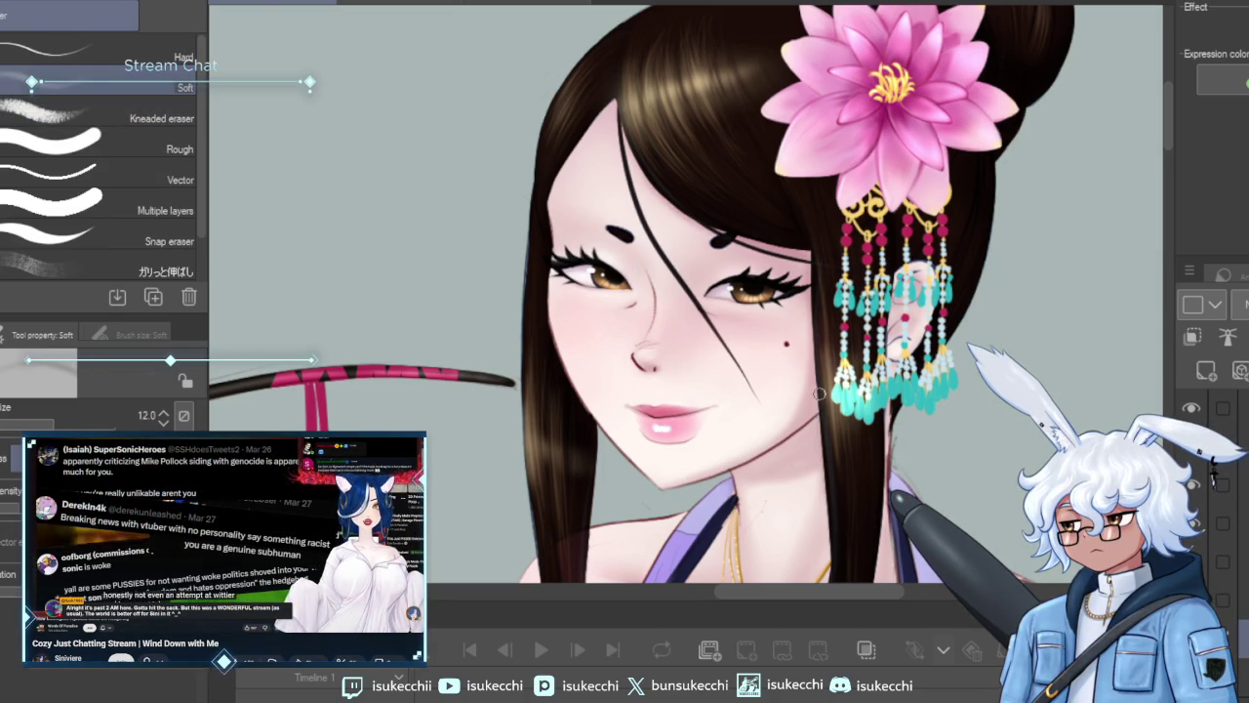
pyautogui.press(']')
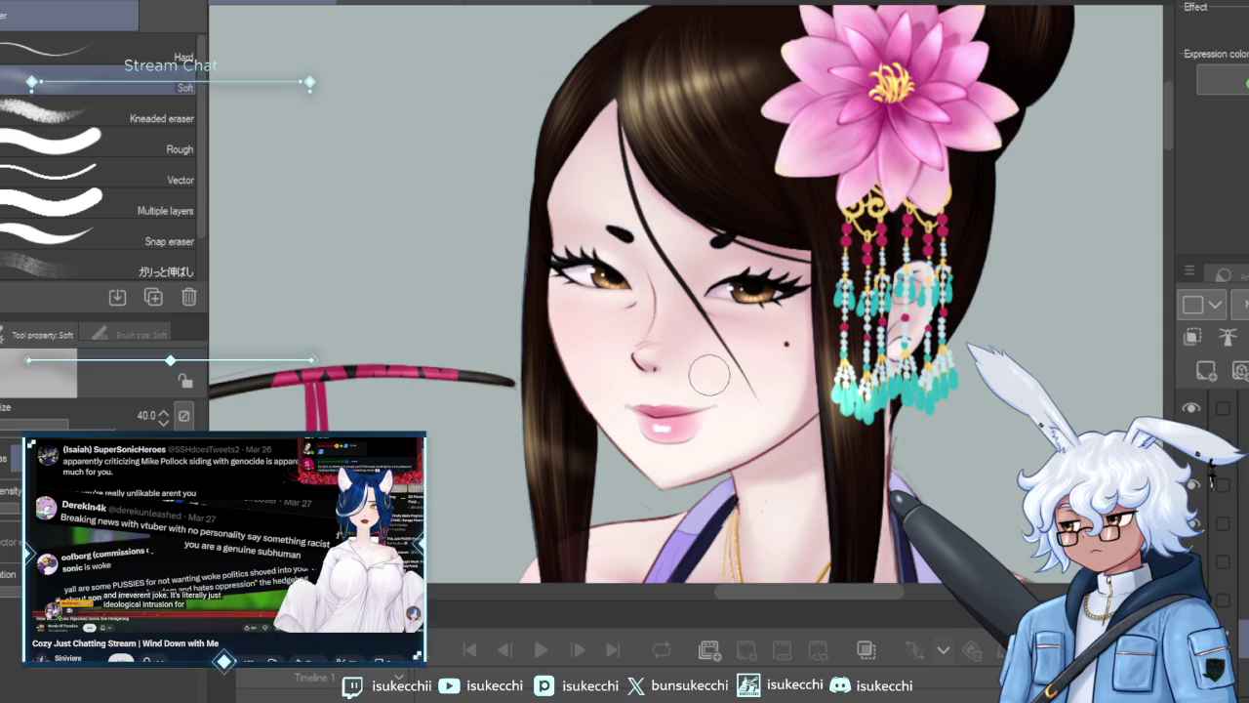
pyautogui.scroll(-2, 781, 391)
pyautogui.scroll(1, 815, 442)
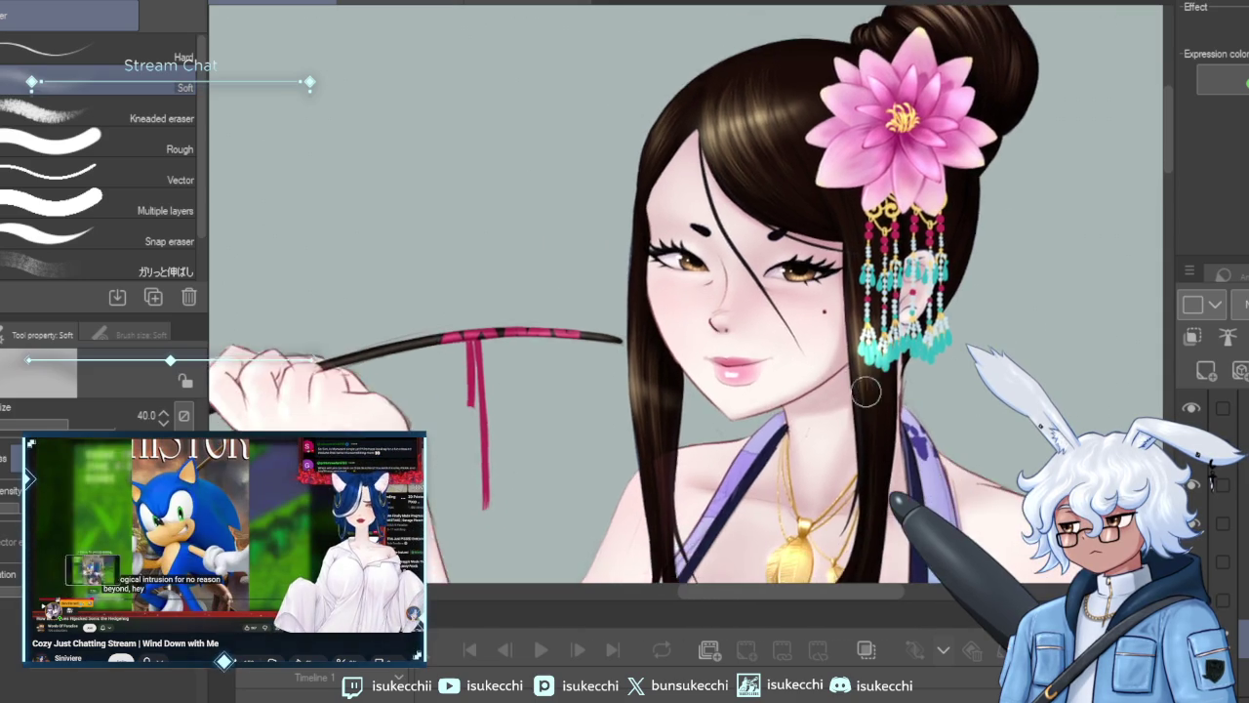
pyautogui.scroll(2, 840, 419)
pyautogui.scroll(2, 858, 390)
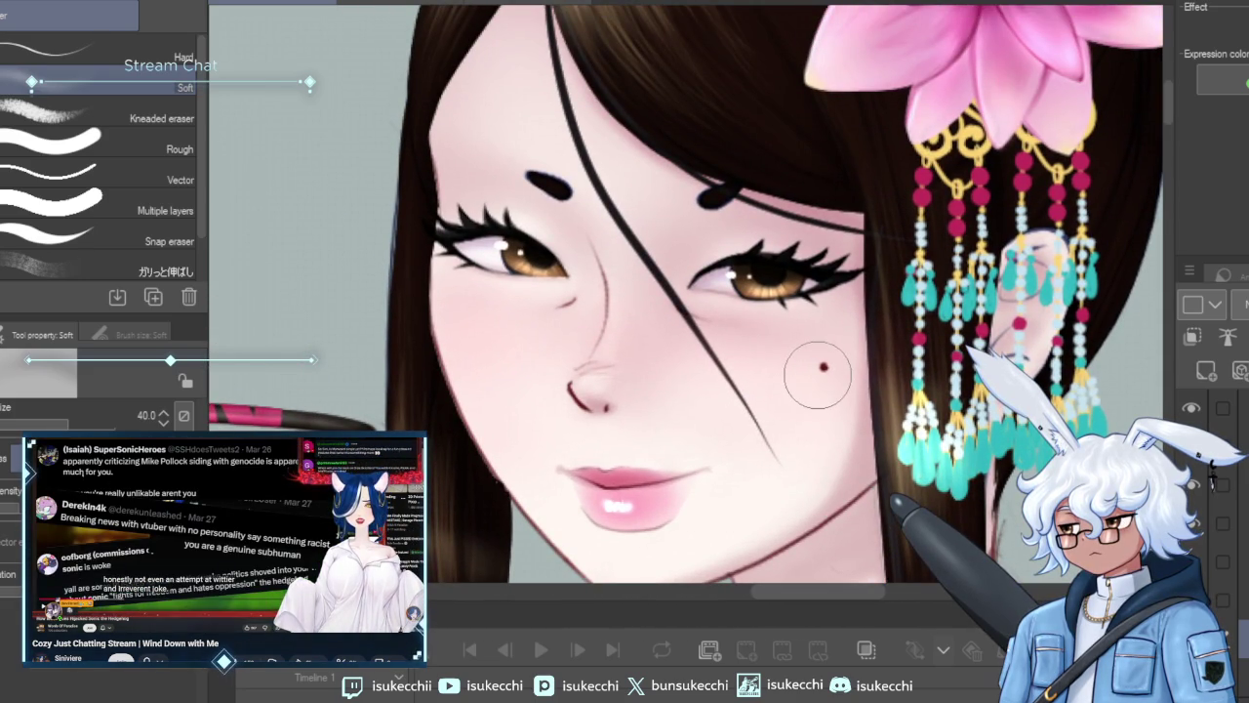
# On the face-detail layer, paint a soft shadow under the right eye with the Round mixing brush.
pyautogui.click(1210, 402)
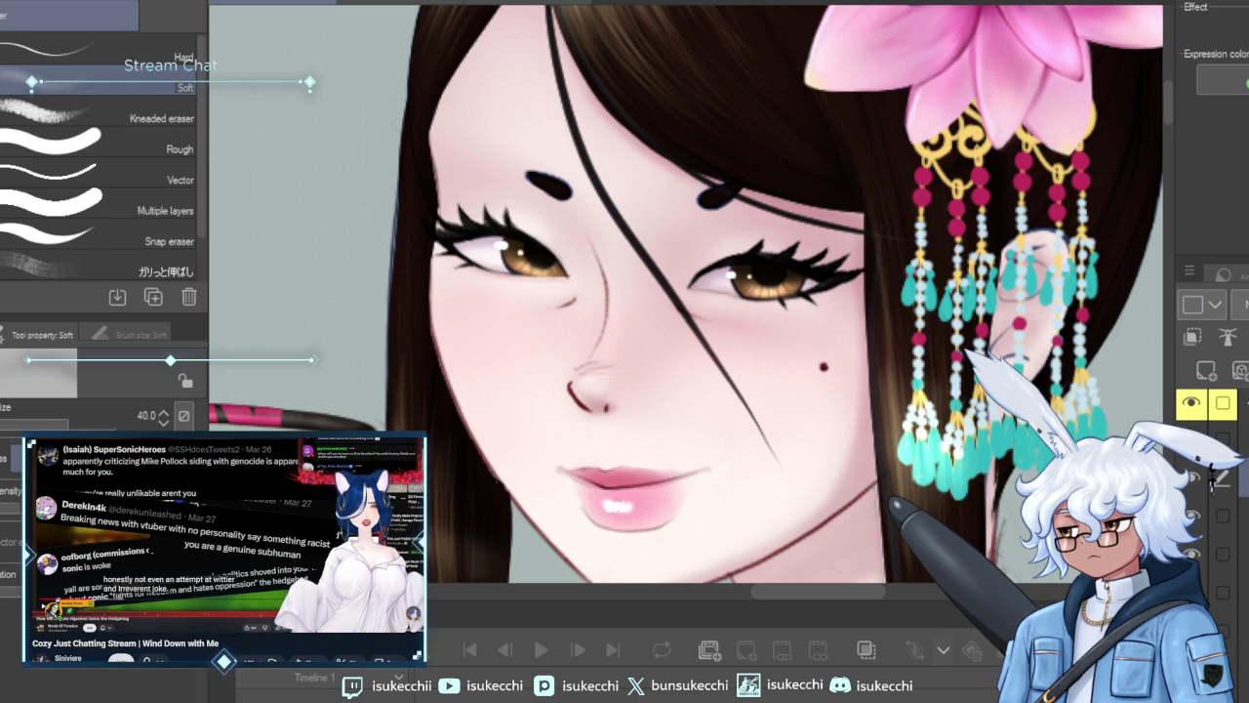
pyautogui.press('b')
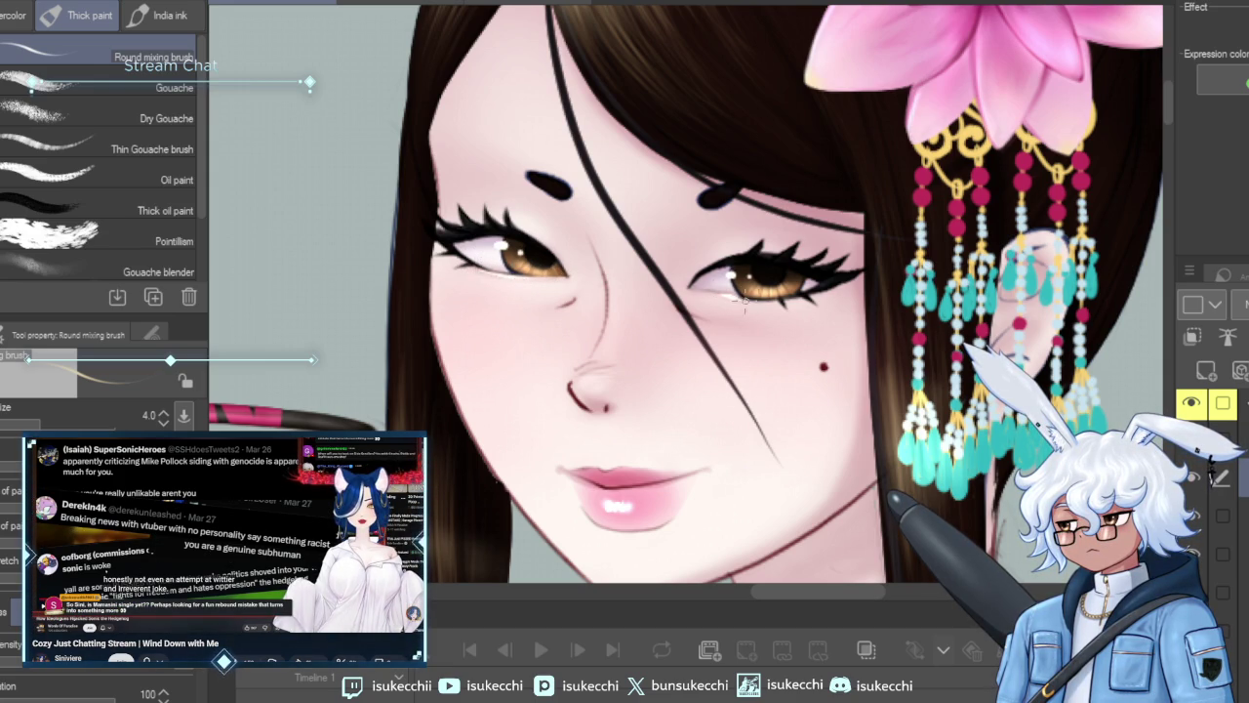
pyautogui.moveTo(780, 303); pyautogui.dragTo(720, 295)
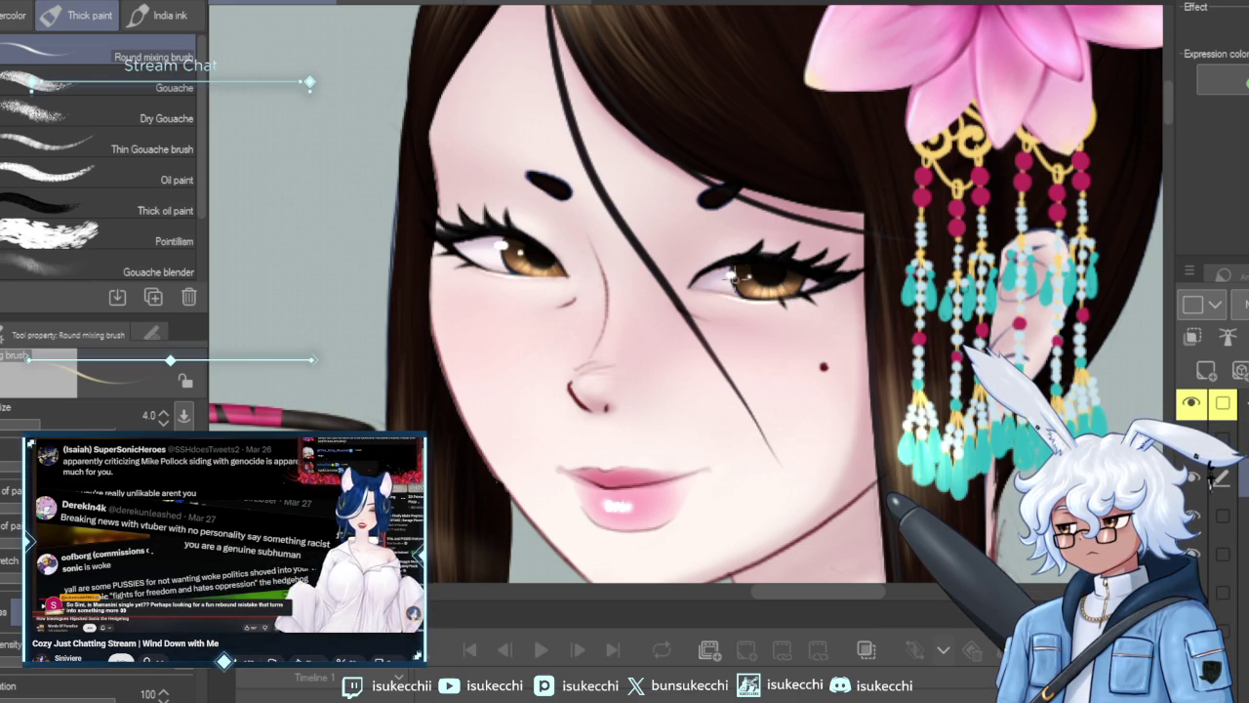
pyautogui.press('b')
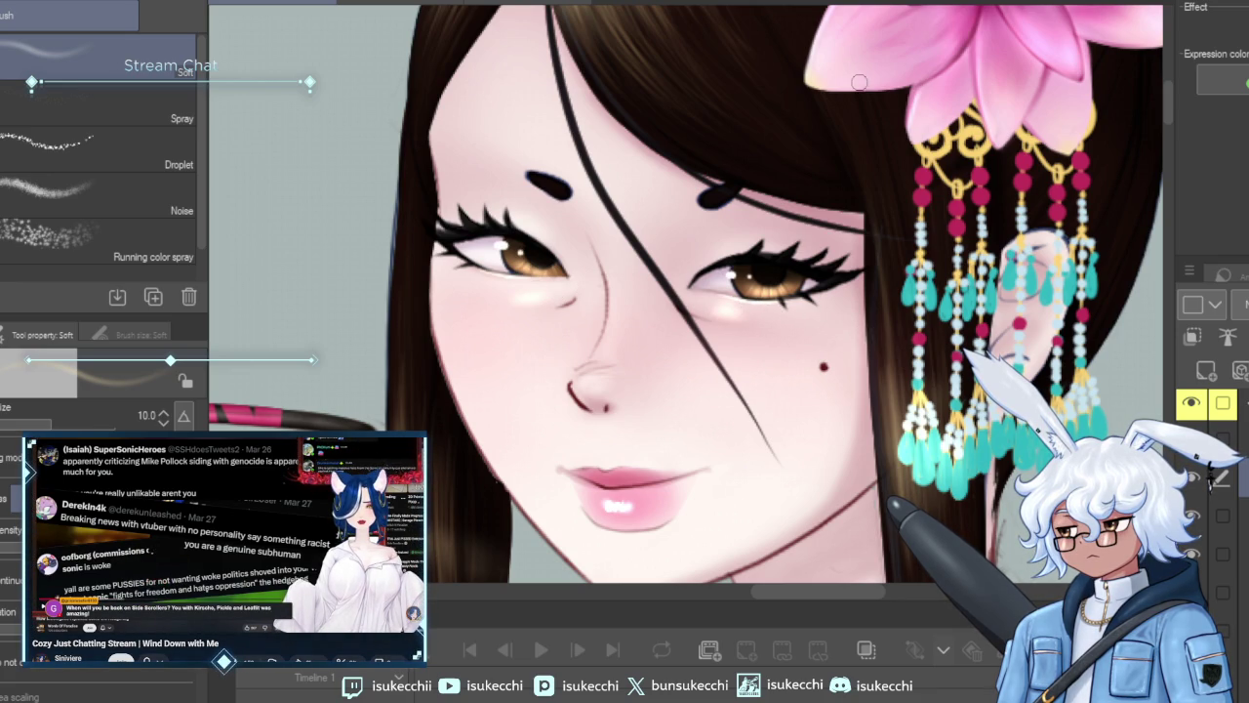
# Blend the under-eye shading, alternating Blur, Soft airbrush and a size-10 Soft eraser.
pyautogui.press('j')
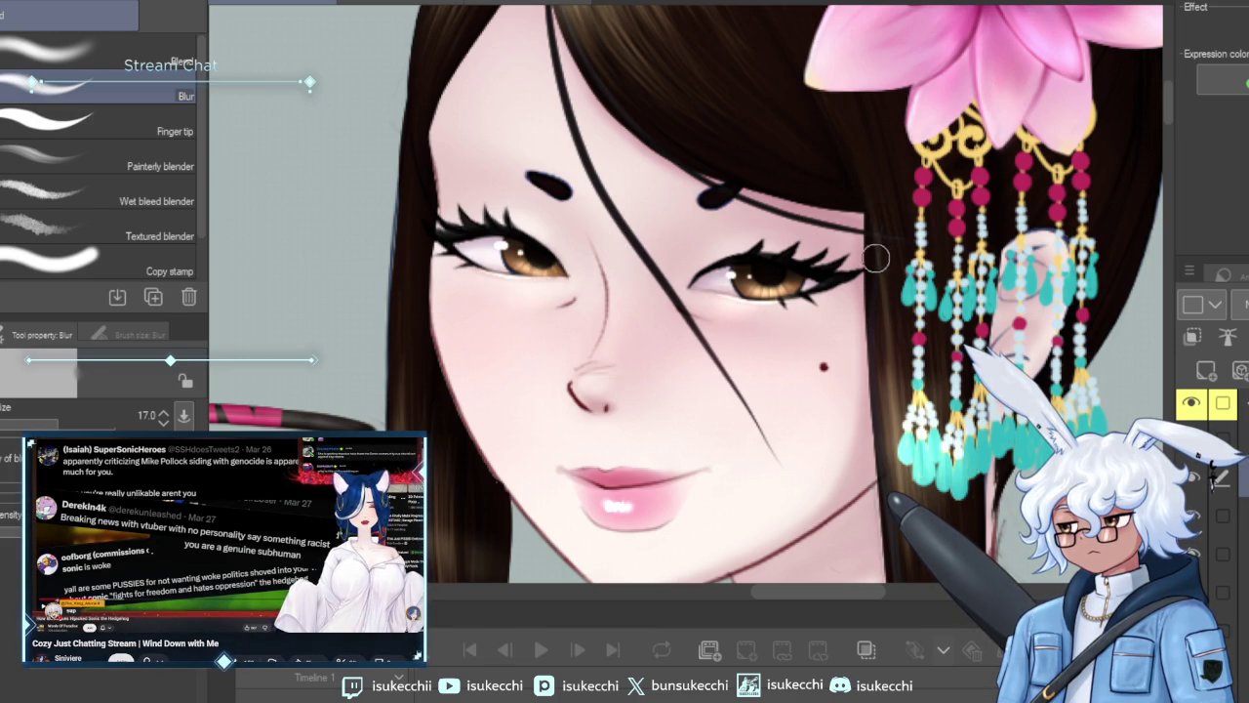
pyautogui.press('e')
pyautogui.press('[')
pyautogui.press('[')
pyautogui.press('[')
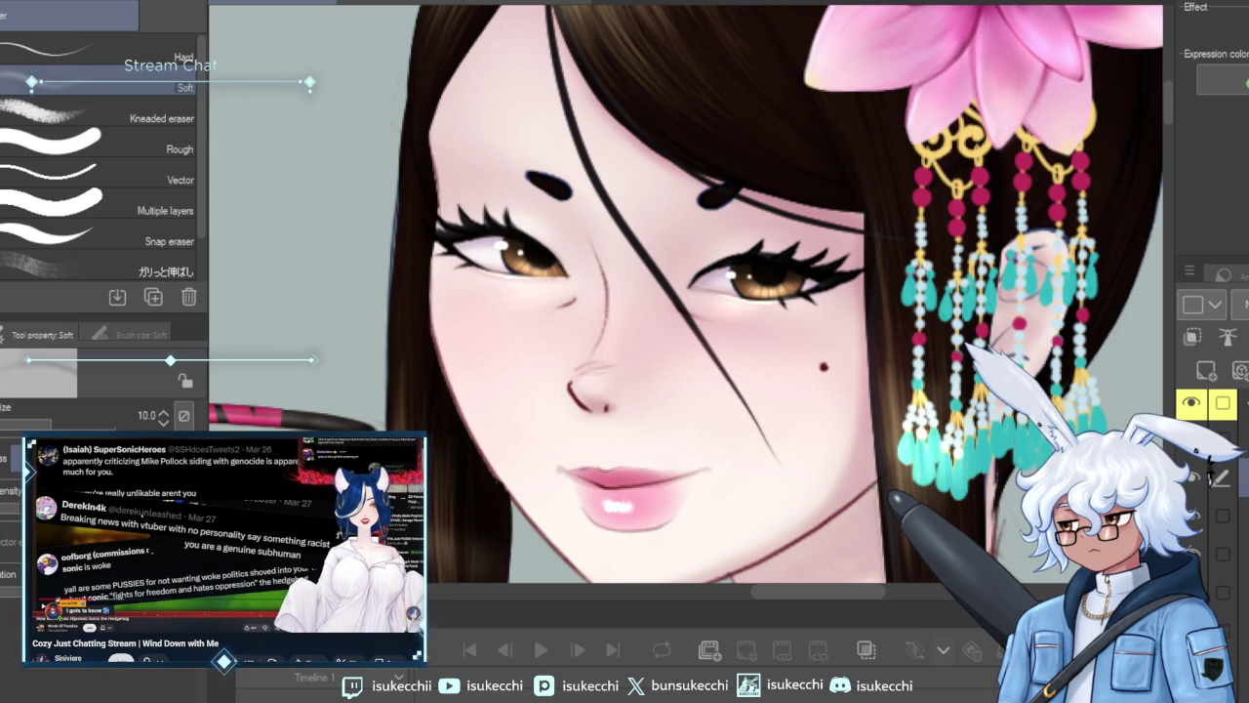
pyautogui.press('b')
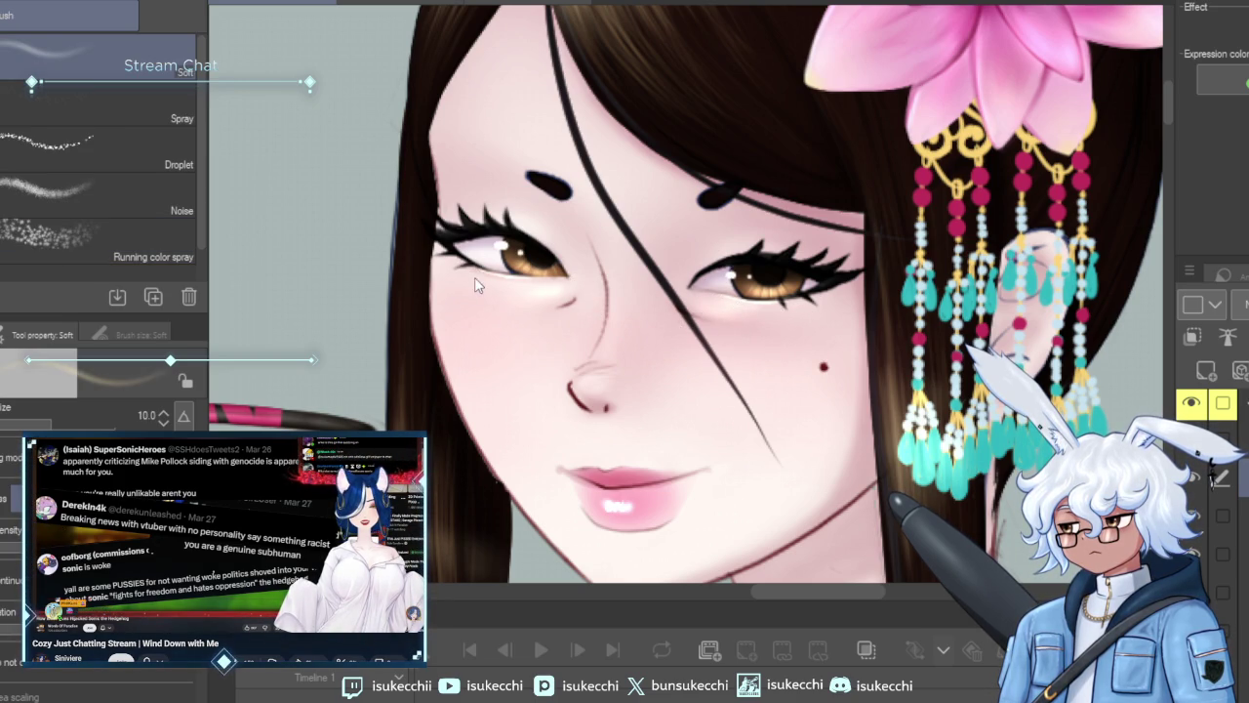
pyautogui.press('e')
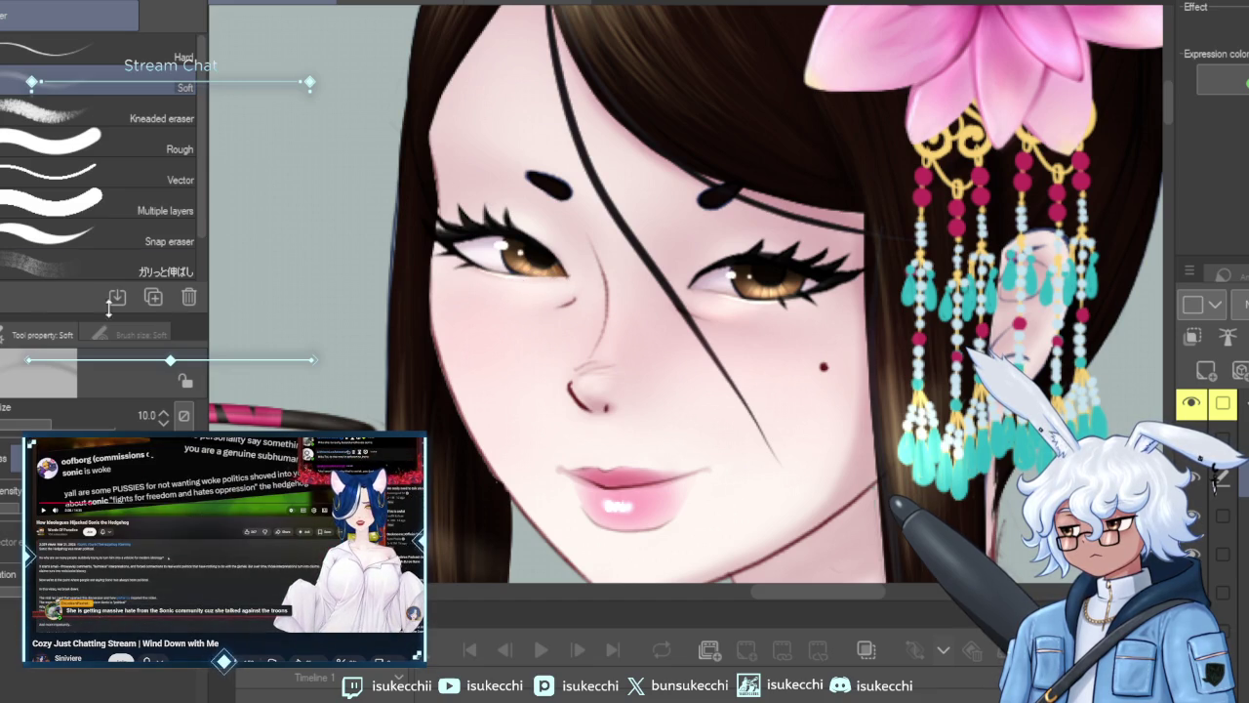
pyautogui.press('b')
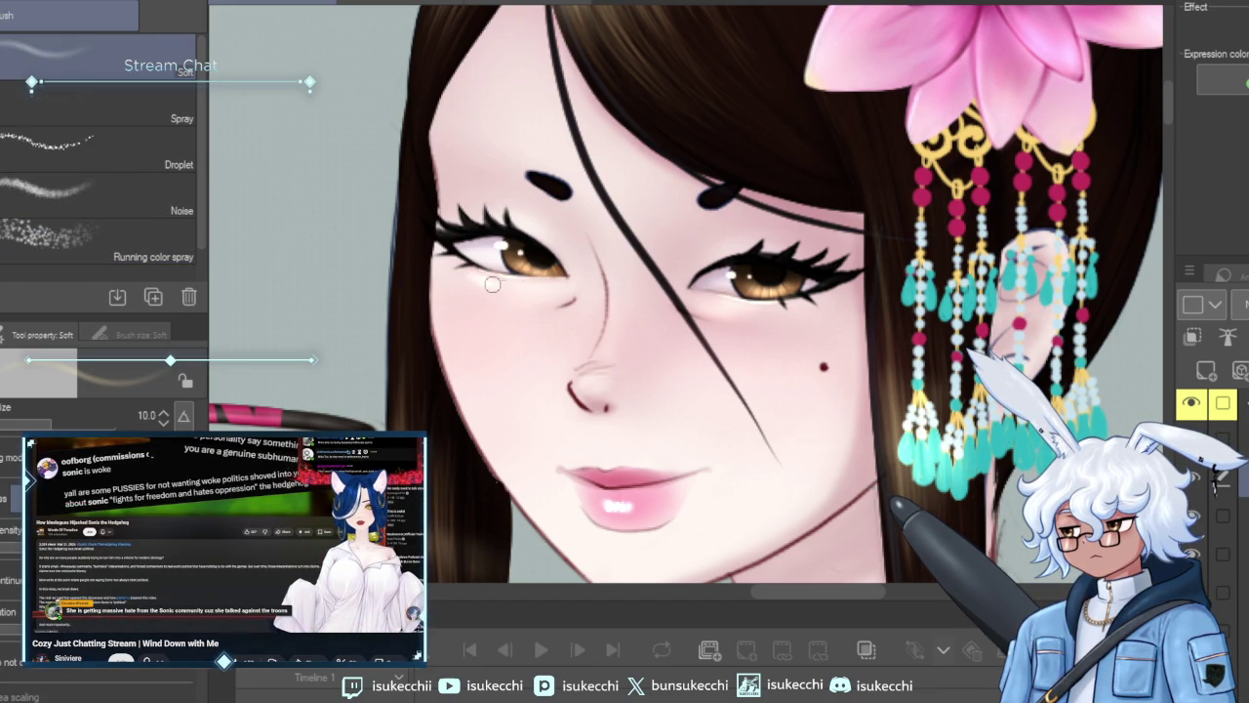
pyautogui.press('e')
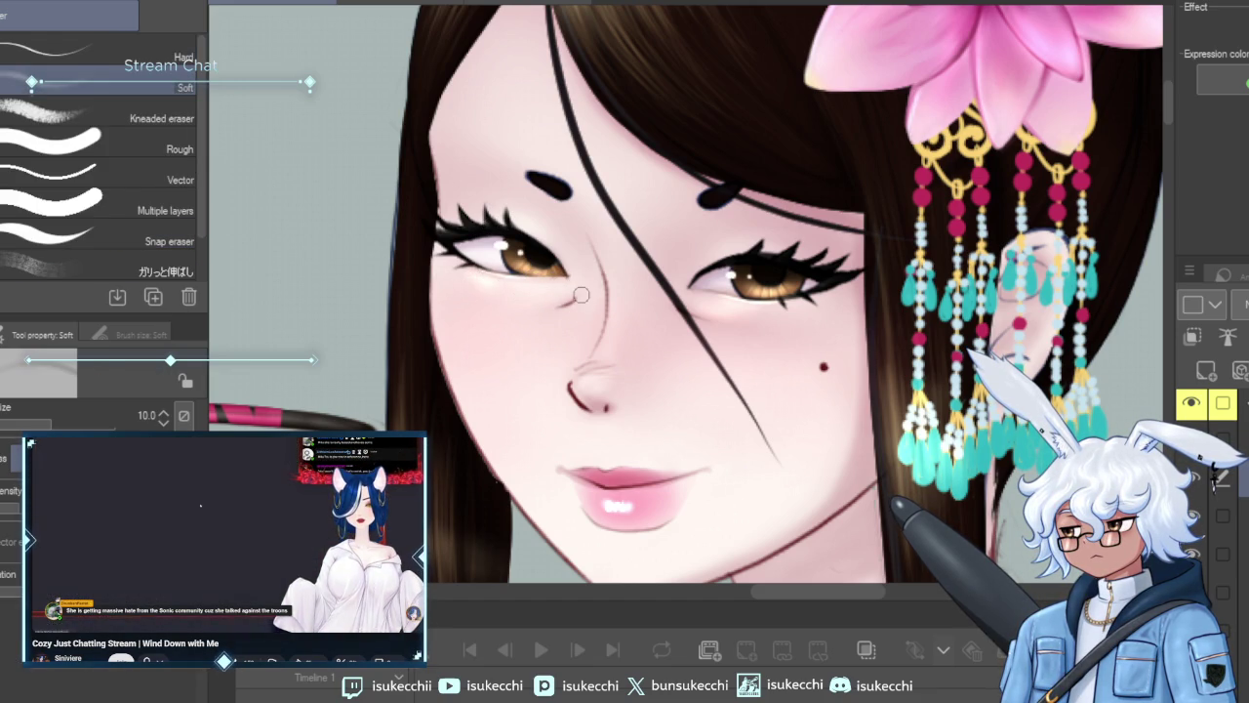
pyautogui.press('j')
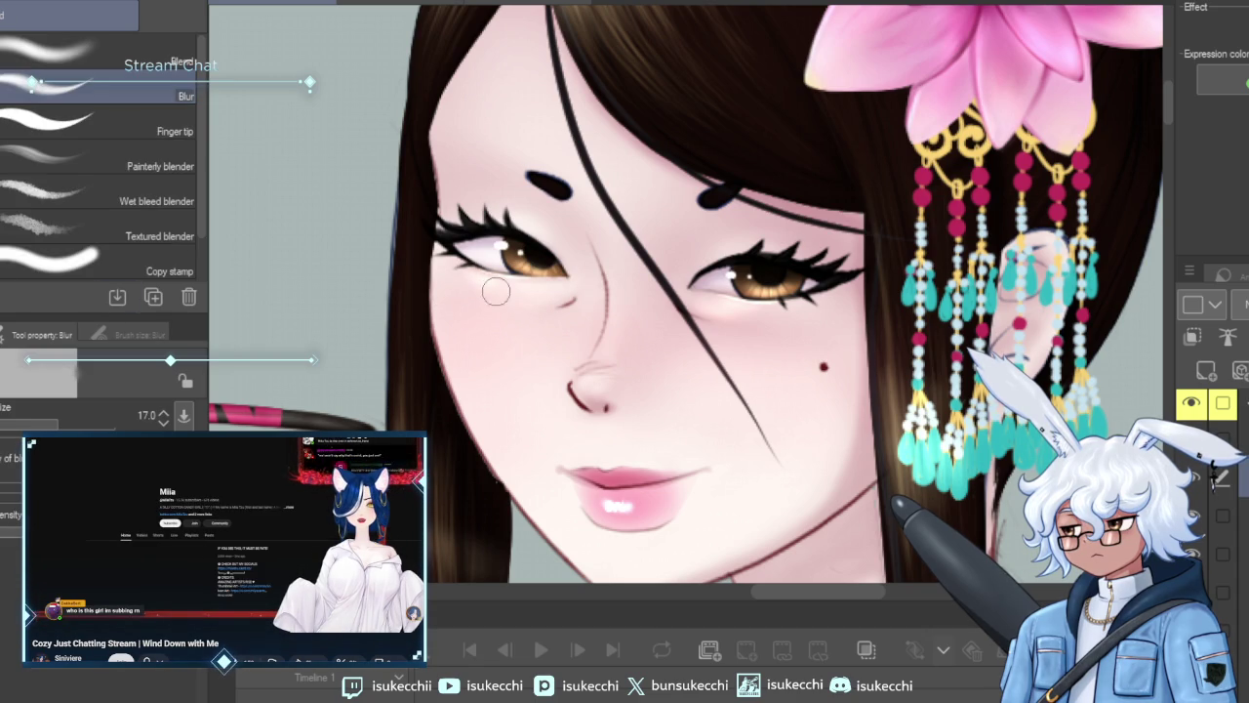
pyautogui.press('e')
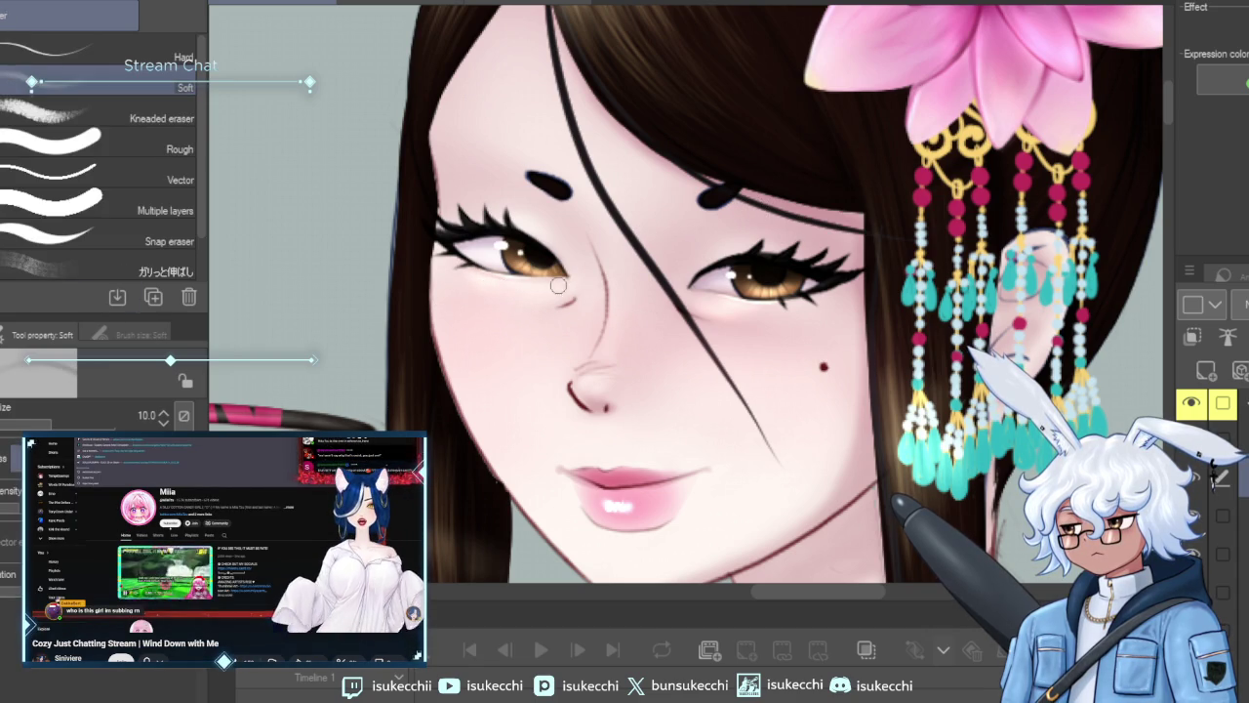
# Paint pink blush on the cheek with the Soft airbrush (17–50), blurring it in at size 40.
pyautogui.press('b')
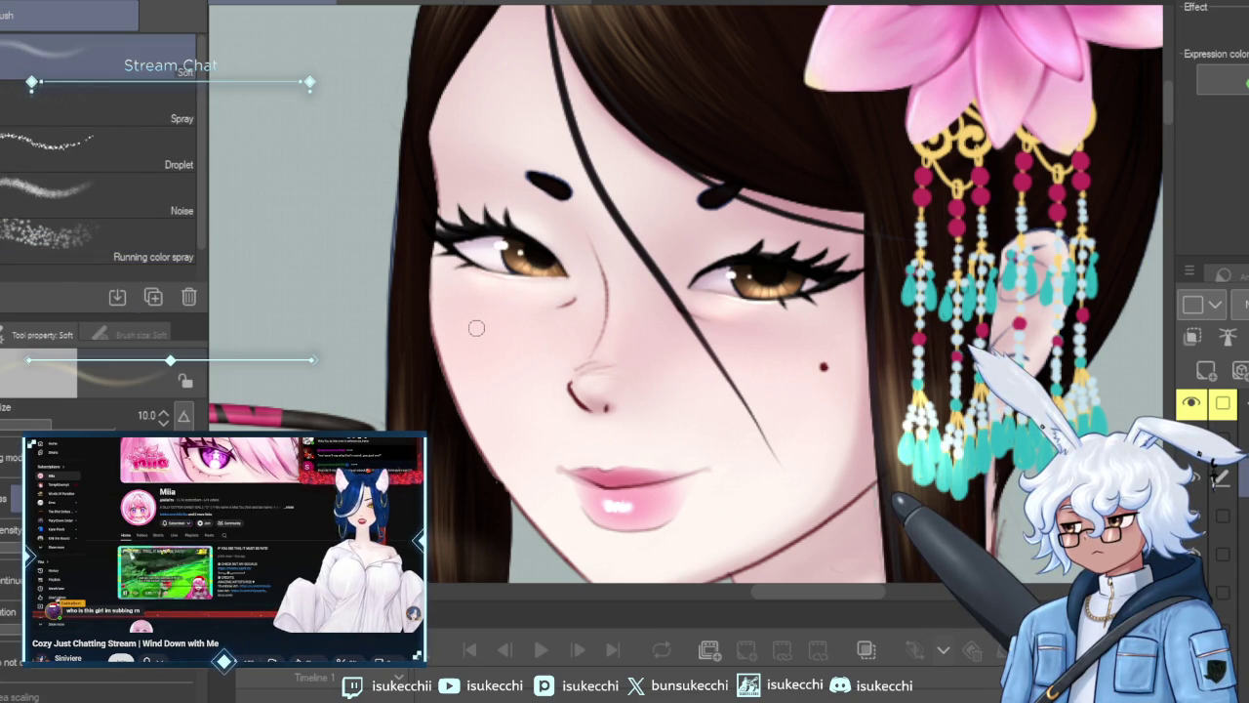
pyautogui.press(']')
pyautogui.press(']')
pyautogui.press(']')
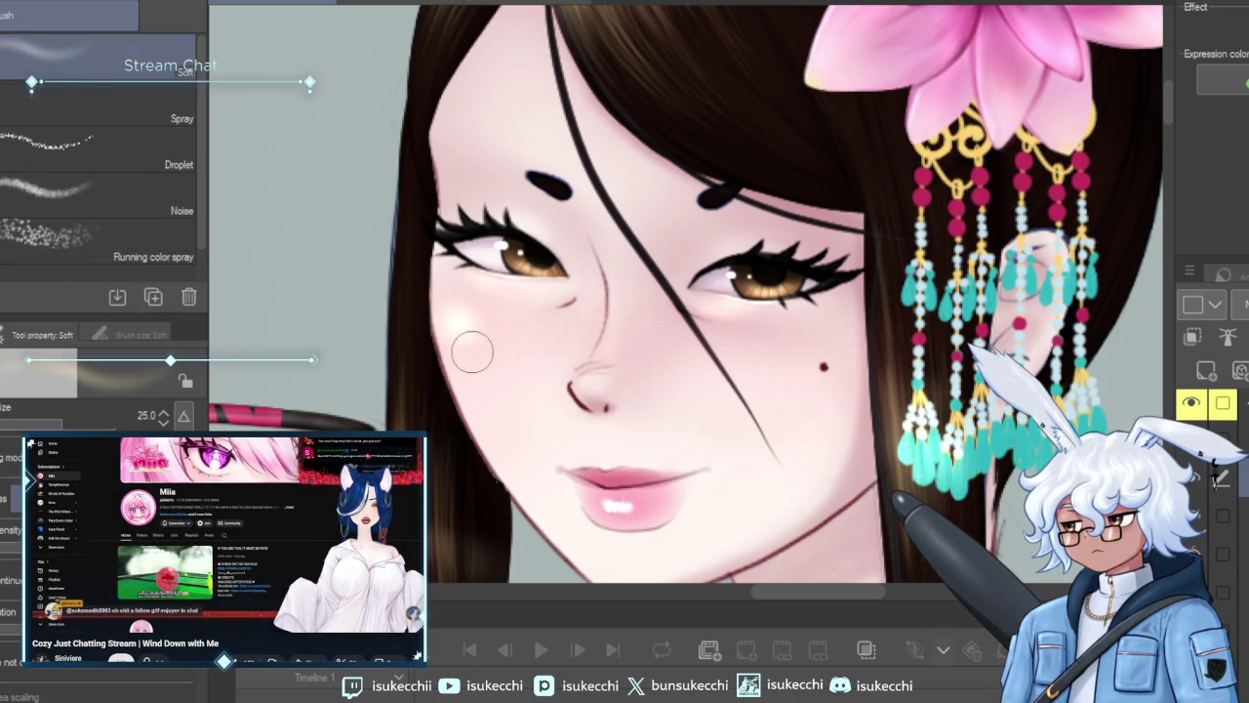
pyautogui.press('[')
pyautogui.press('[')
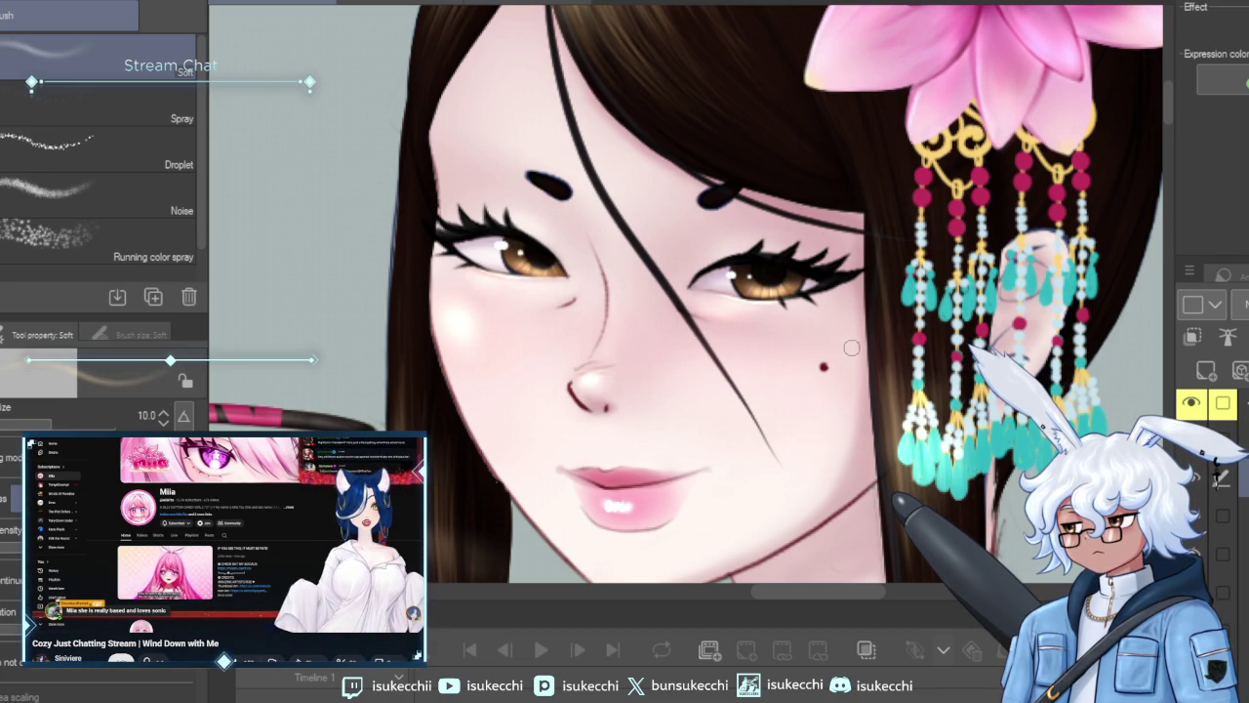
pyautogui.press('j')
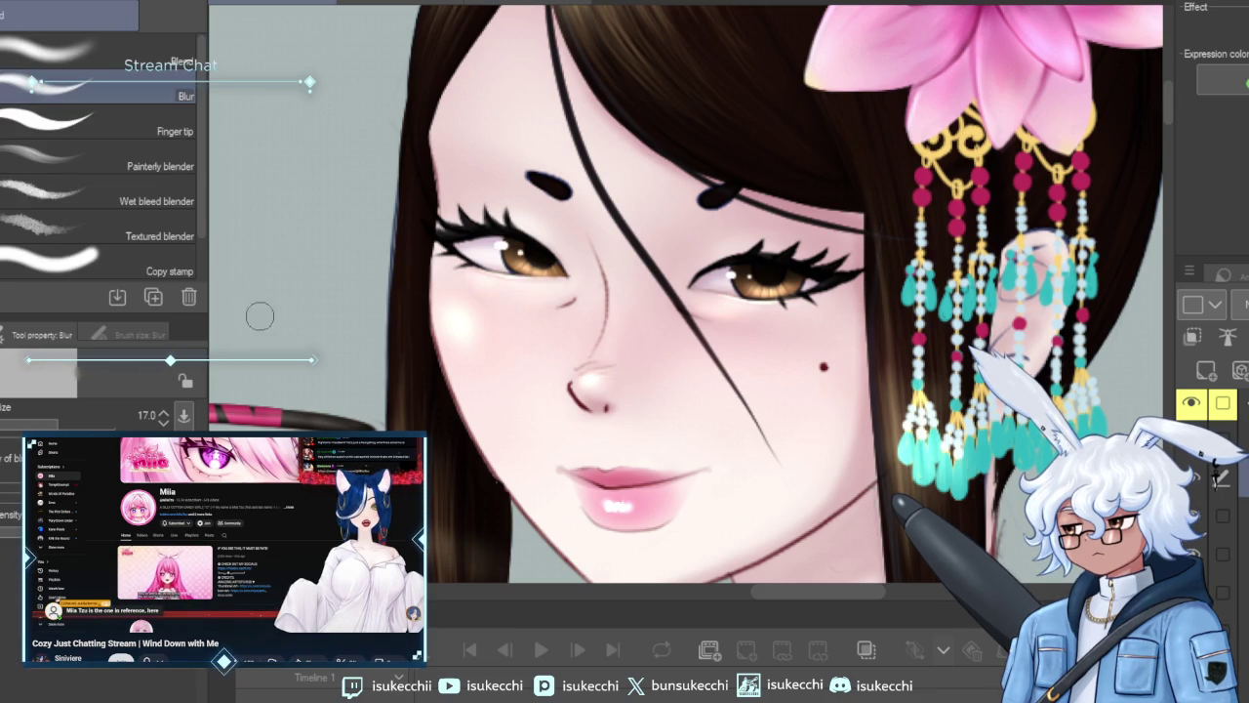
pyautogui.press(']')
pyautogui.press(']')
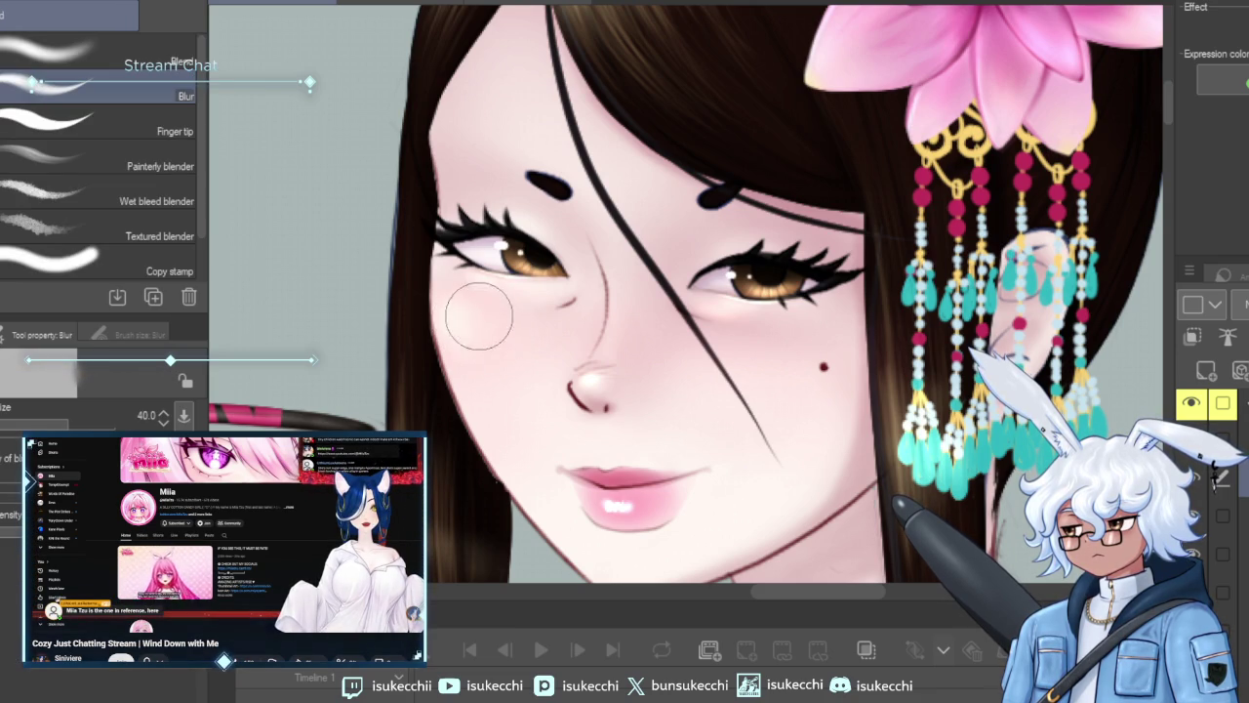
pyautogui.press('b')
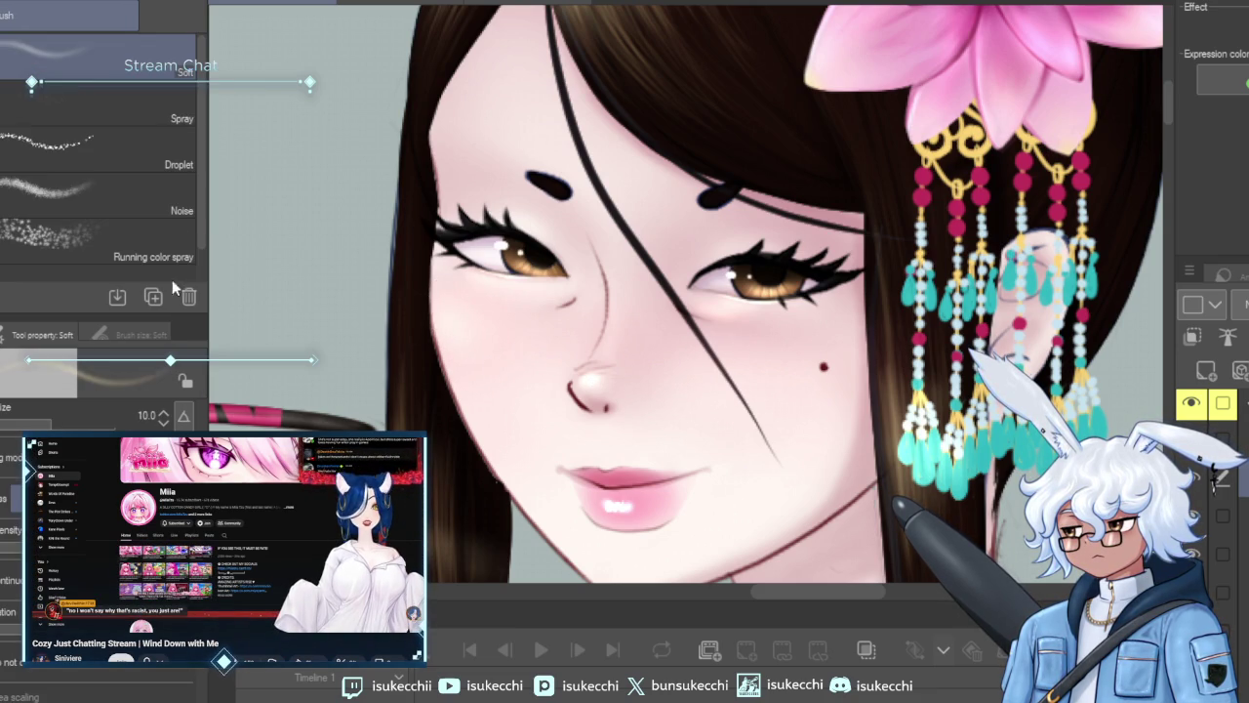
pyautogui.press(']')
pyautogui.press(']')
pyautogui.press(']')
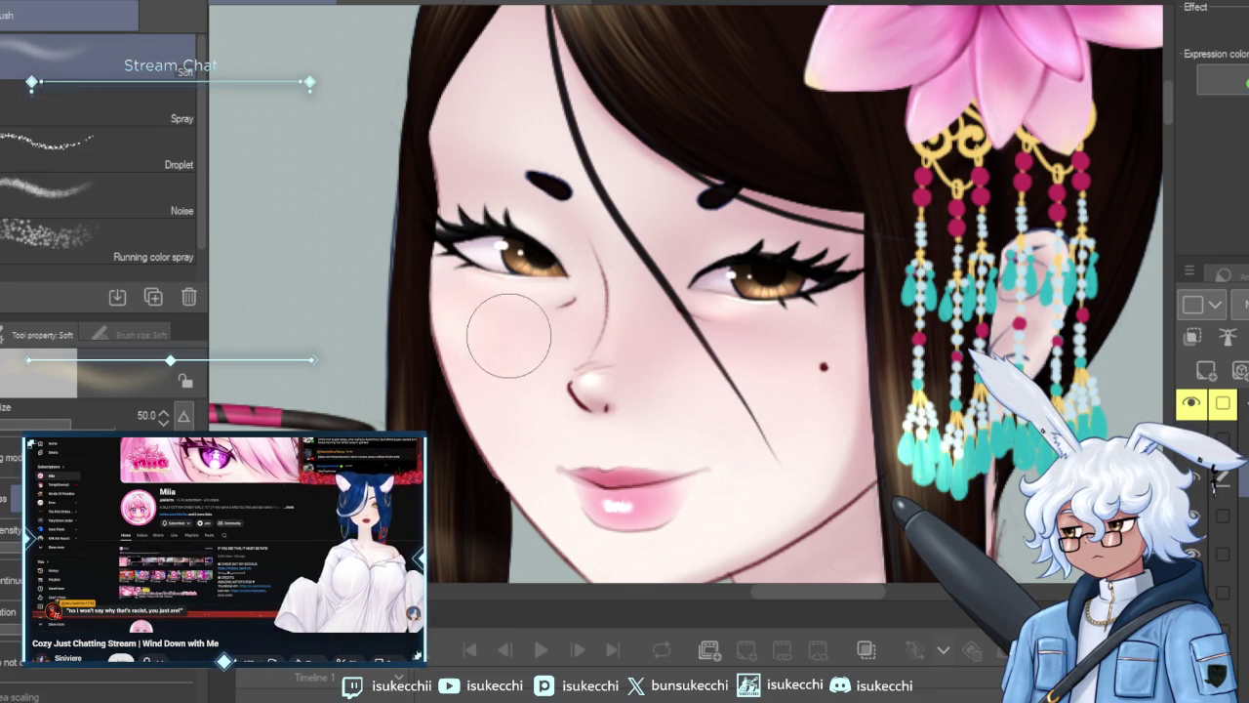
pyautogui.press(']')
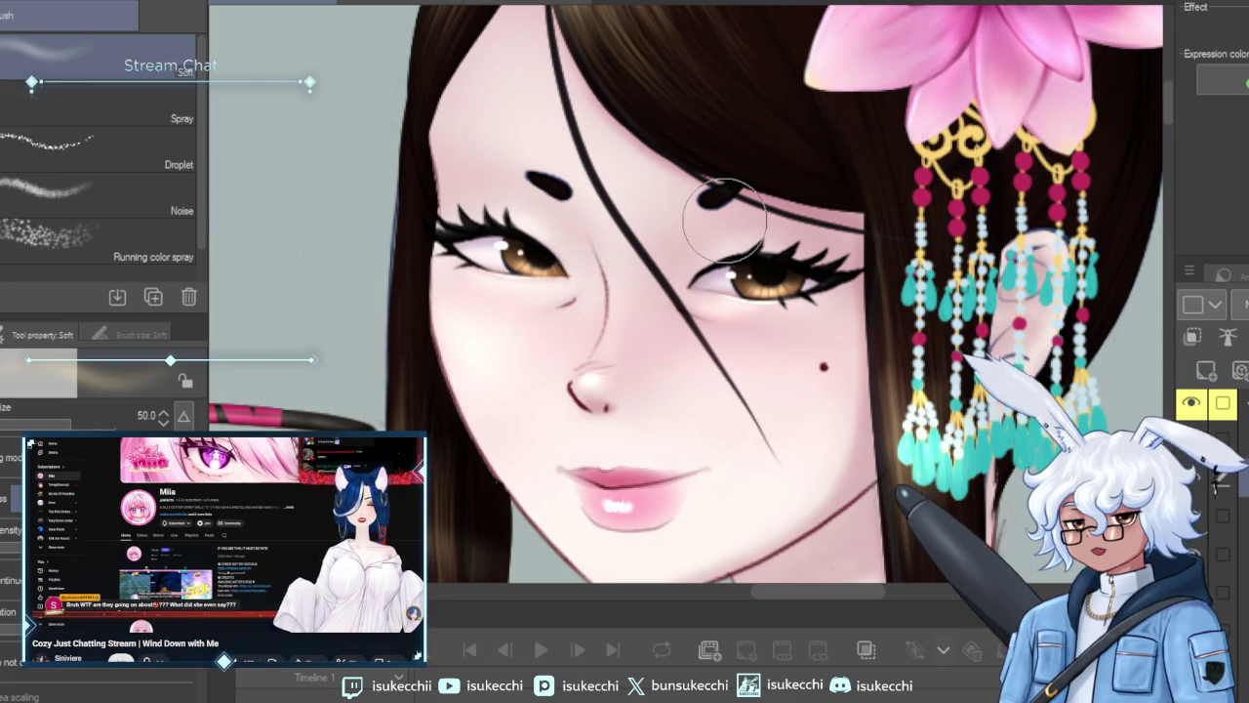
pyautogui.hotkey('ctrl', '-')
# Refine the cheek shading with the Soft eraser at 30–60 and Soft airbrush at 50.
pyautogui.press('e')
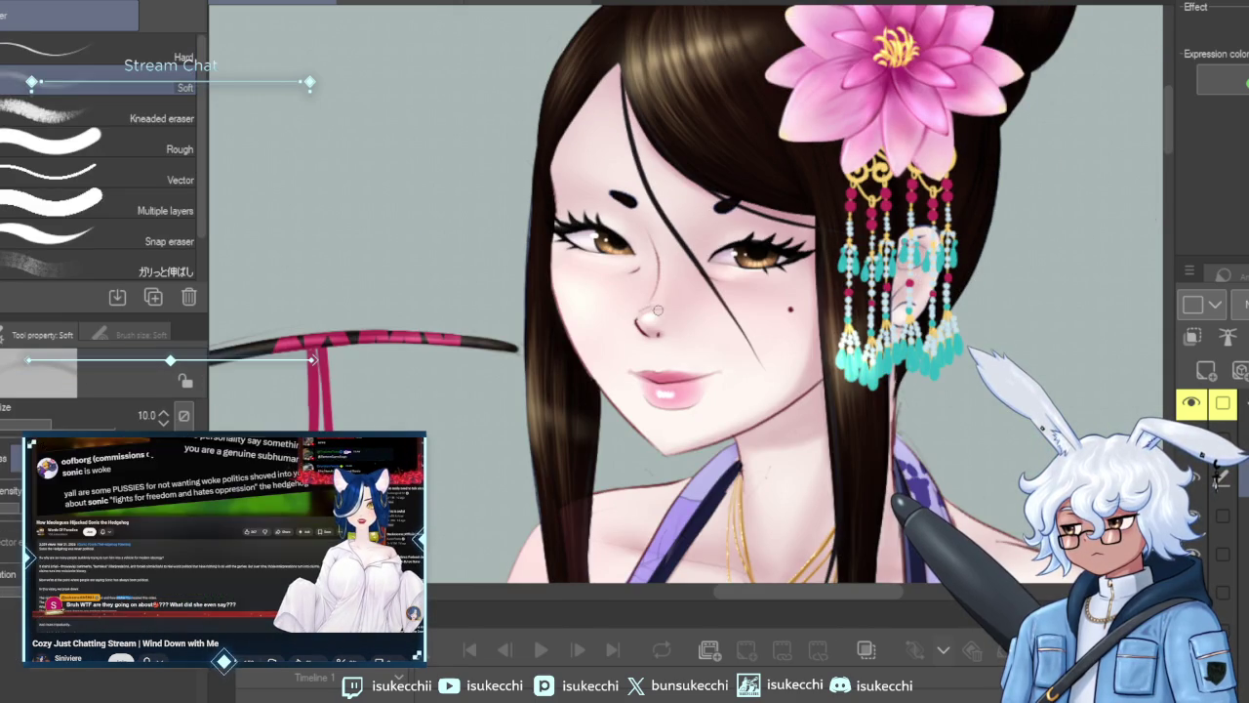
pyautogui.press(']')
pyautogui.press(']')
pyautogui.press(']')
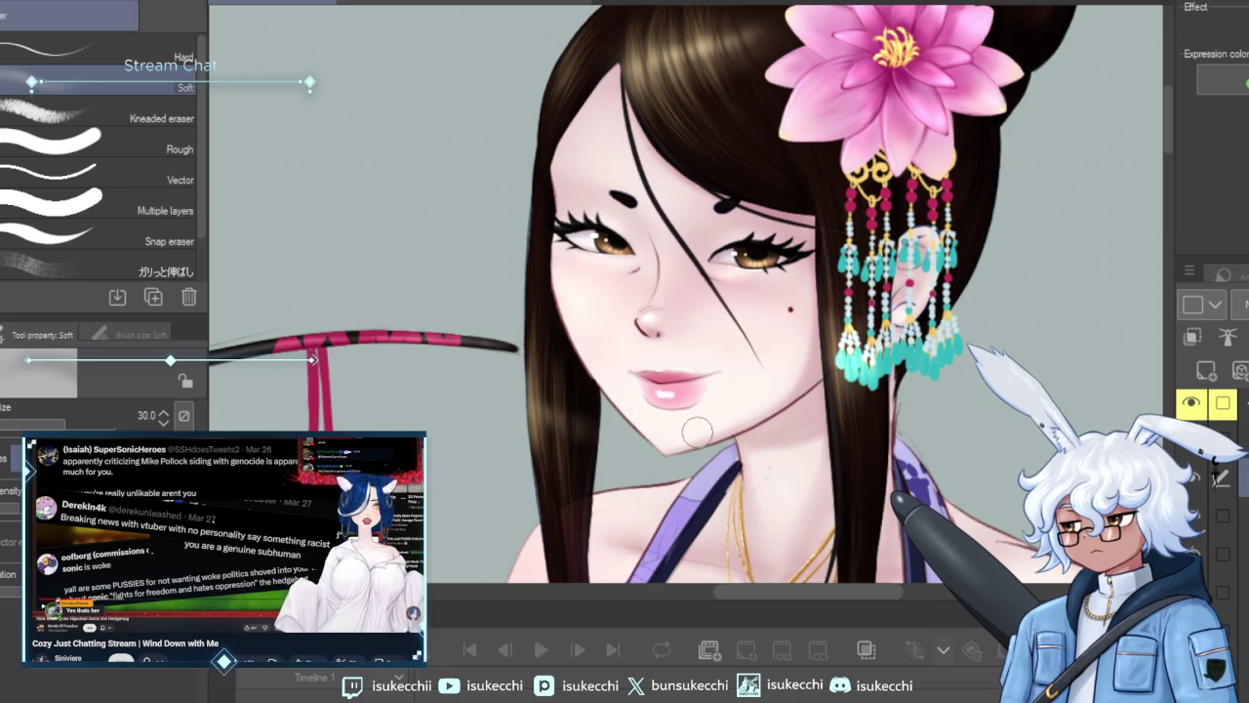
pyautogui.hotkey('ctrl', '-')
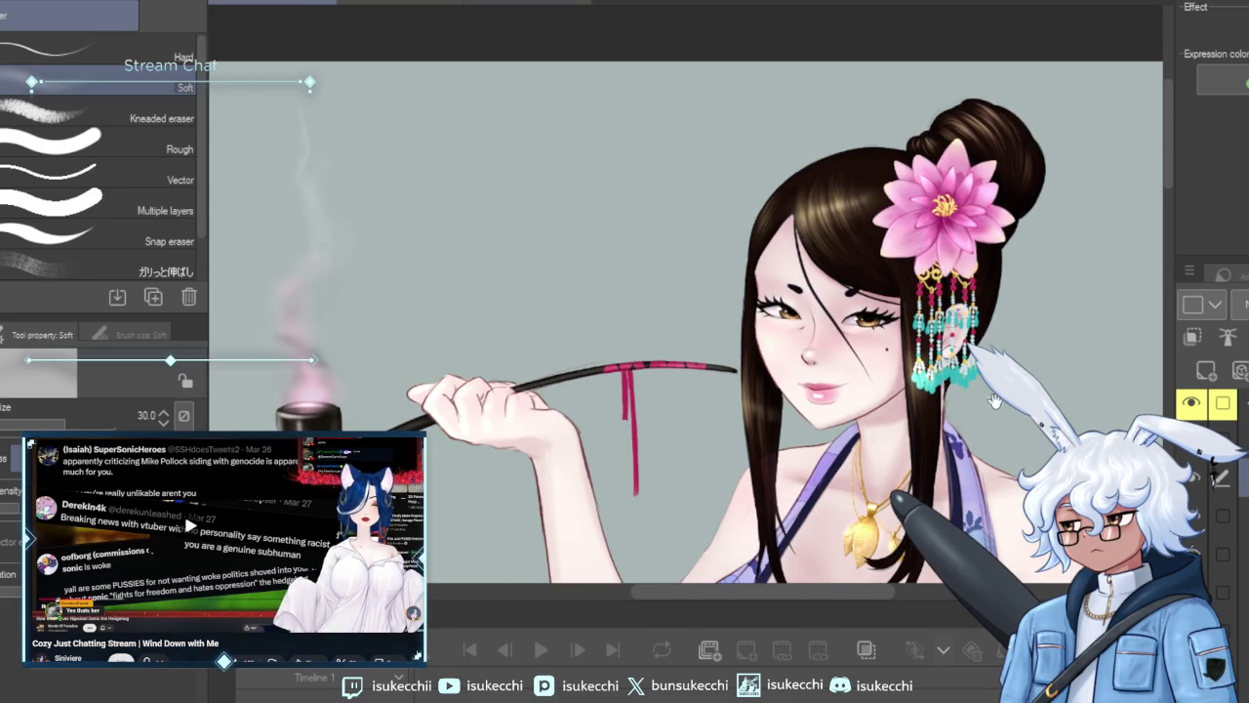
pyautogui.hotkey('ctrl', '+')
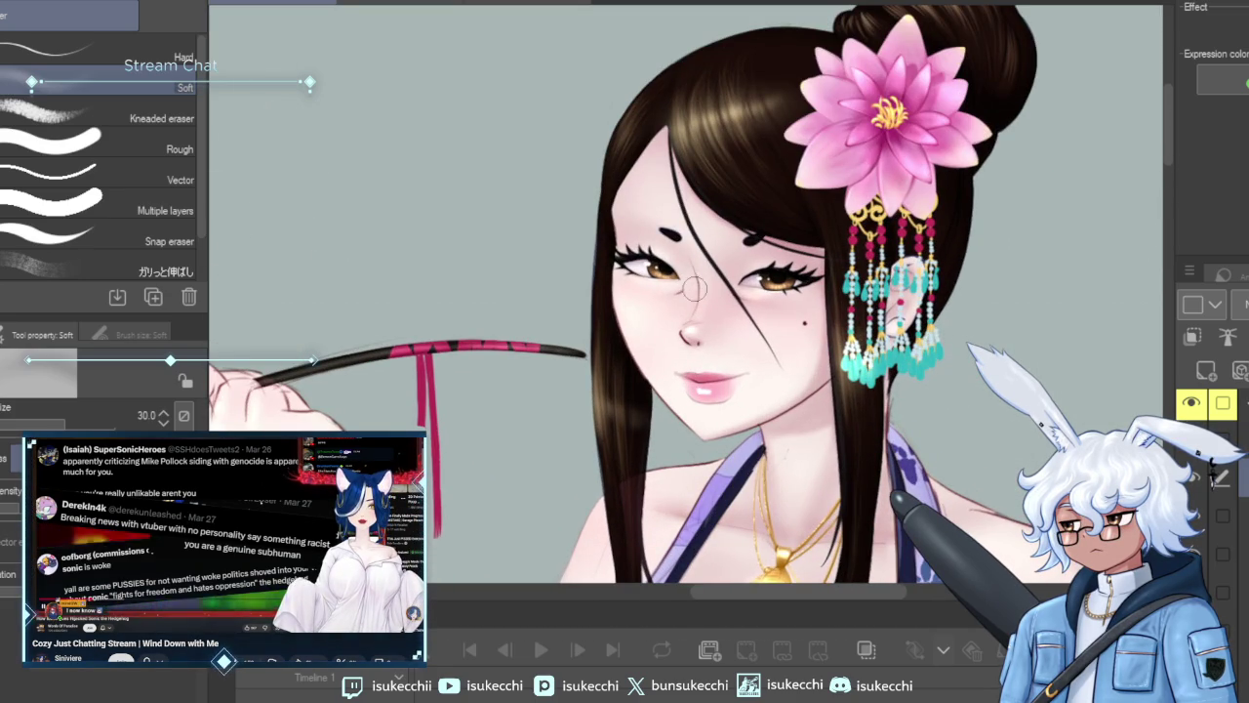
pyautogui.press(']')
pyautogui.press(']')
pyautogui.press(']')
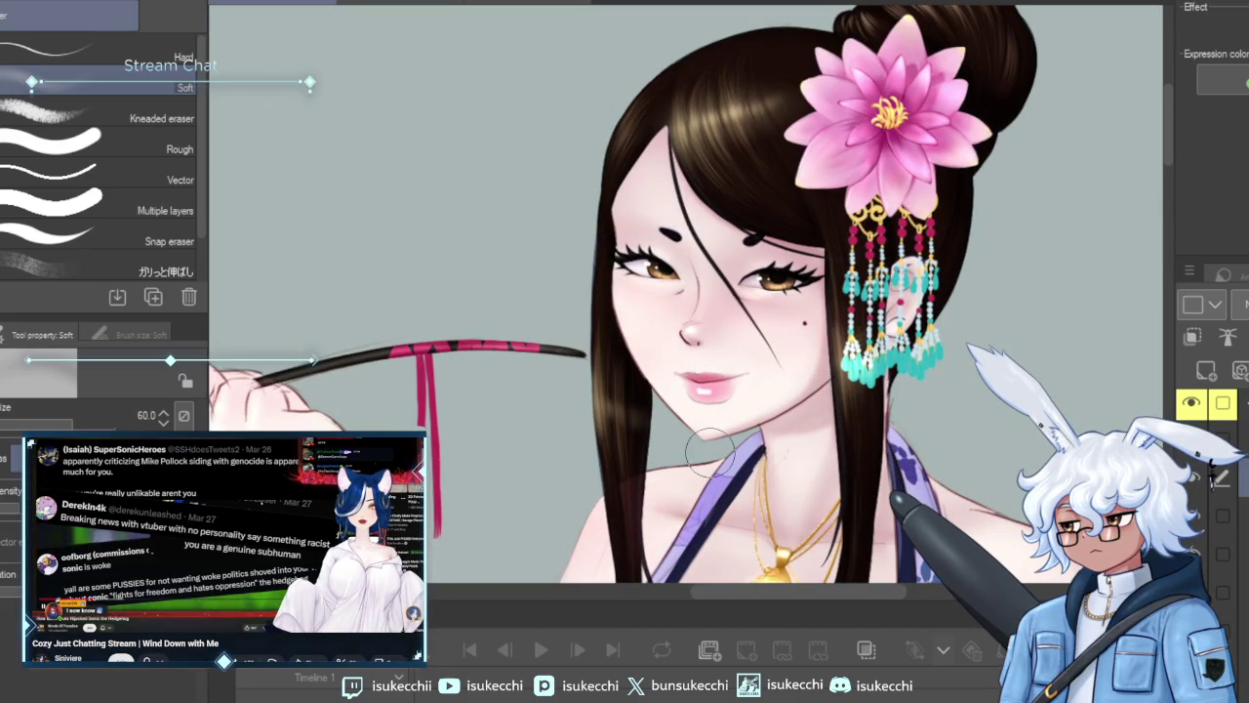
pyautogui.press('b')
pyautogui.press('[')
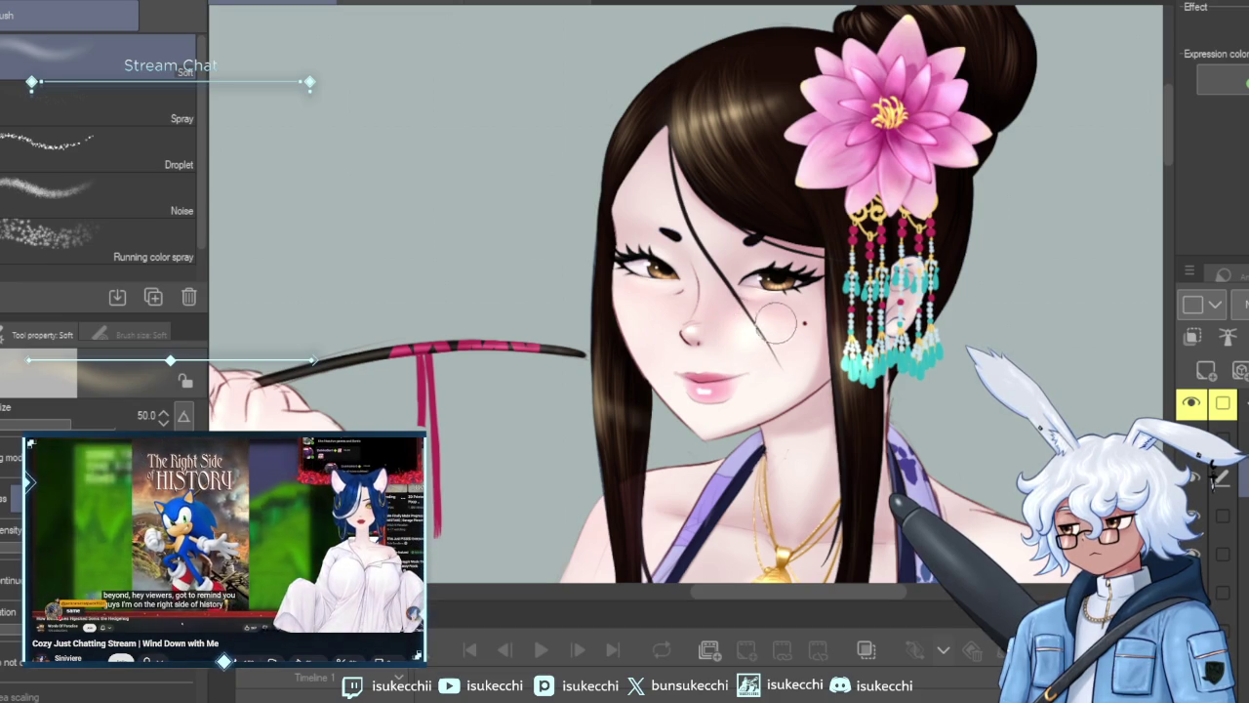
pyautogui.press('j')
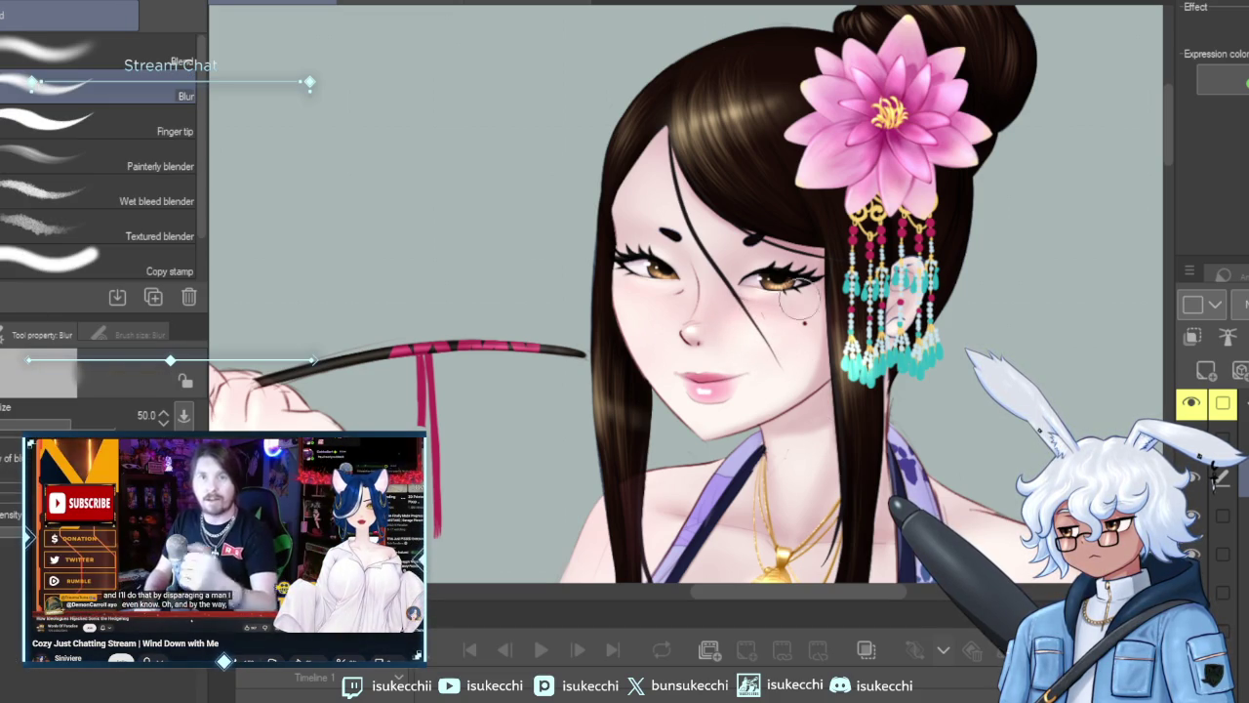
# Lasso the cheek beauty mark, nudge it up and left, then deselect.
pyautogui.press('m')
pyautogui.moveTo(779, 303); pyautogui.dragTo(792, 310)
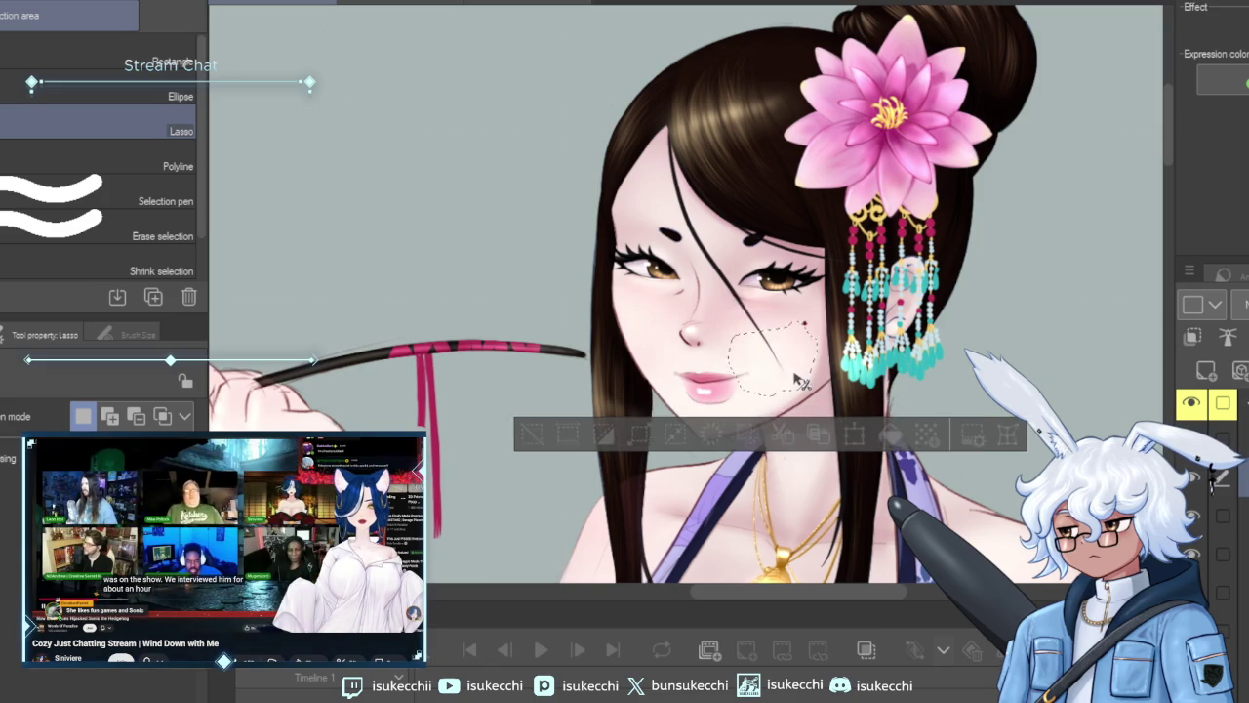
pyautogui.press('Up')
pyautogui.press('Up')
pyautogui.press('Up')
pyautogui.press('Left')
pyautogui.press('Left')
pyautogui.press('Left')
pyautogui.hotkey('ctrl', 'd')
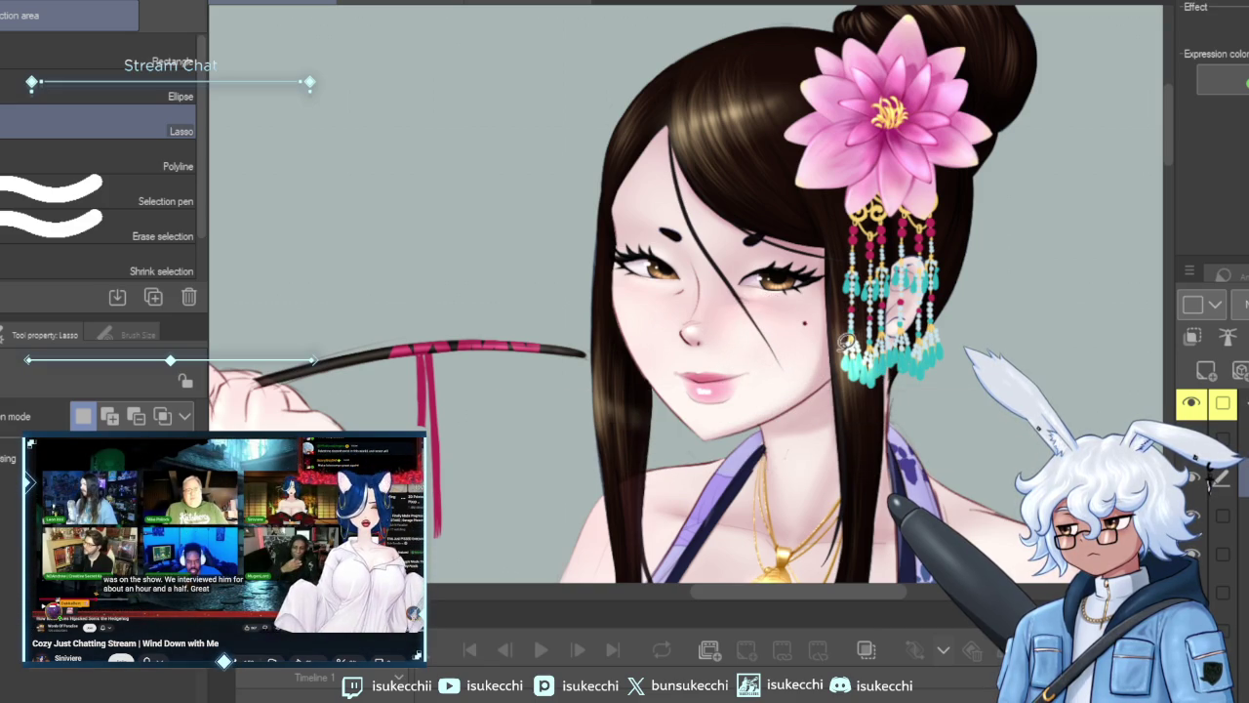
pyautogui.press('j')
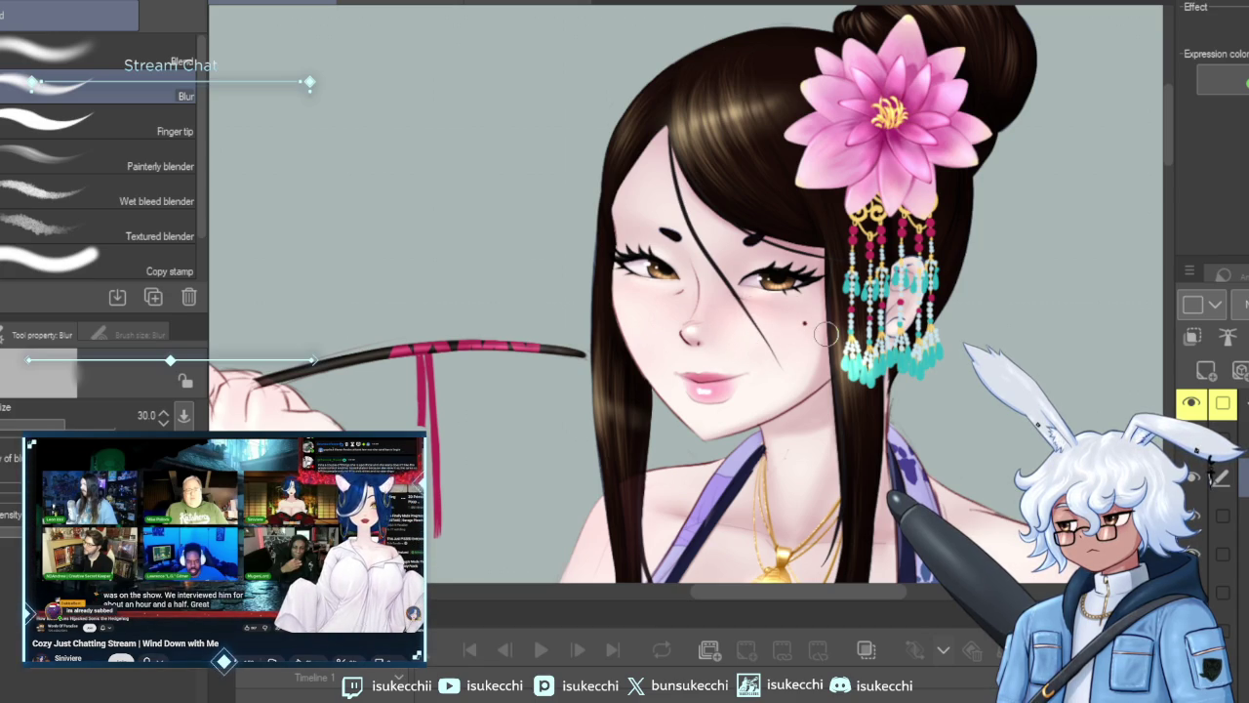
pyautogui.scroll(-2, 825, 333)
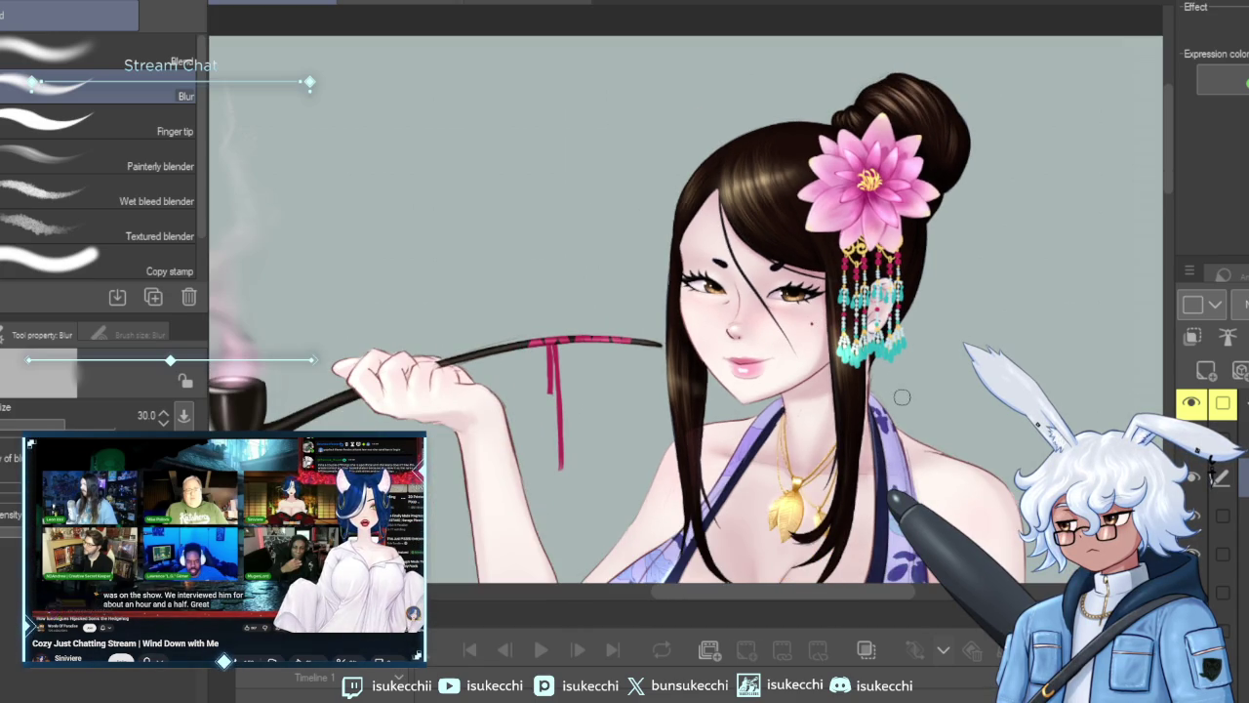
# Pan down the figure to bring the legs and feet into view.
pyautogui.scroll(-1, 902, 397)
pyautogui.scroll(-1, 896, 383)
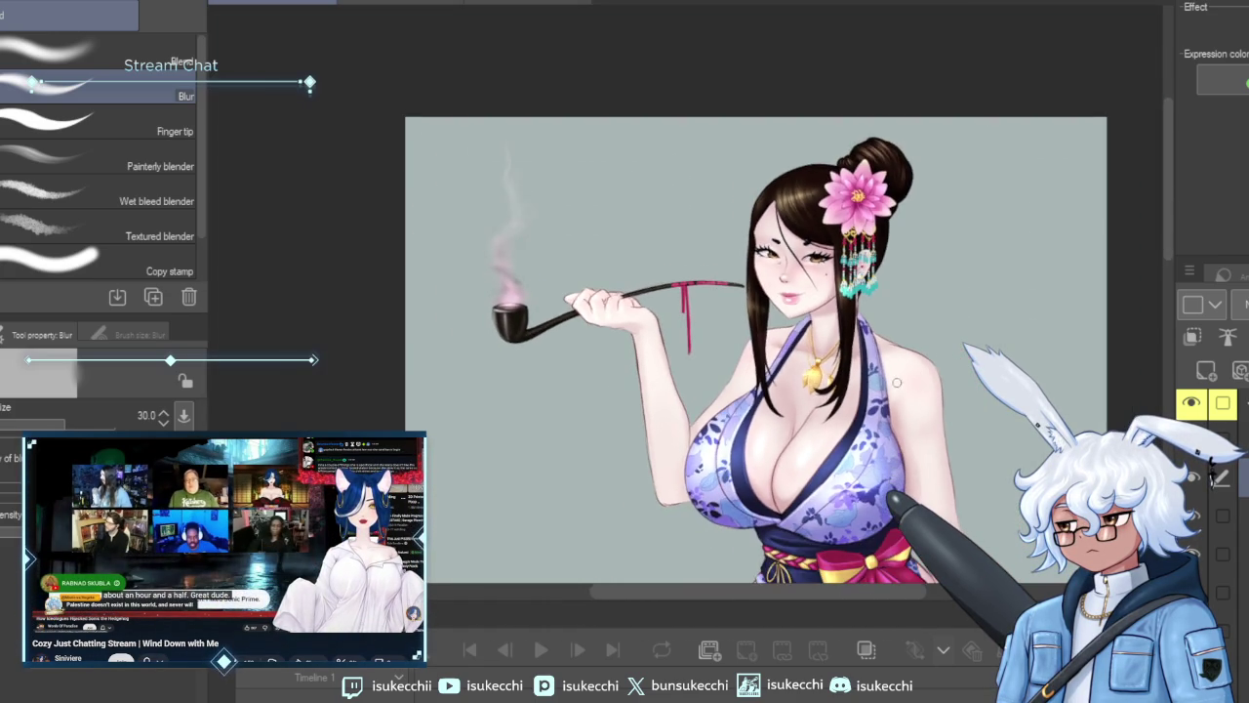
pyautogui.moveTo(897, 383); pyautogui.dragTo(860, 225)
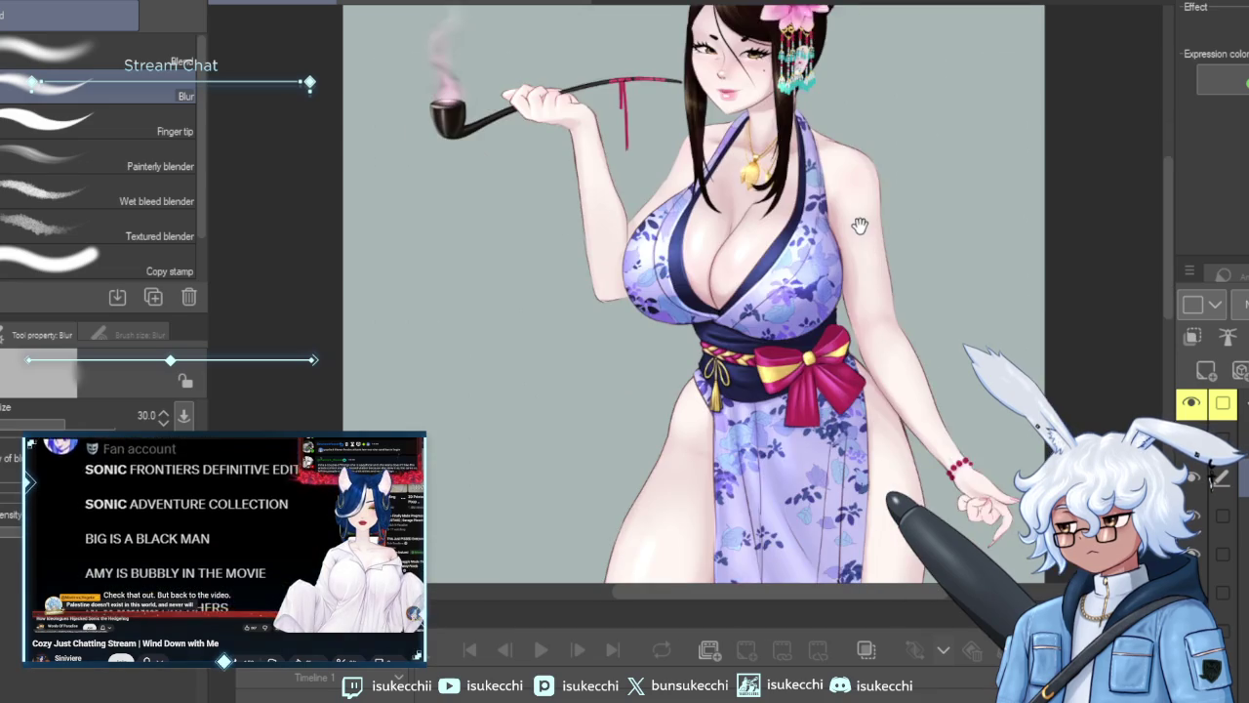
pyautogui.moveTo(848, 588)
pyautogui.mouseDown()
pyautogui.moveTo(911, 393)
pyautogui.moveTo(902, 283)
pyautogui.mouseUp()
pyautogui.scroll(-1, 902, 283)
pyautogui.moveTo(883, 337); pyautogui.dragTo(880, 262)
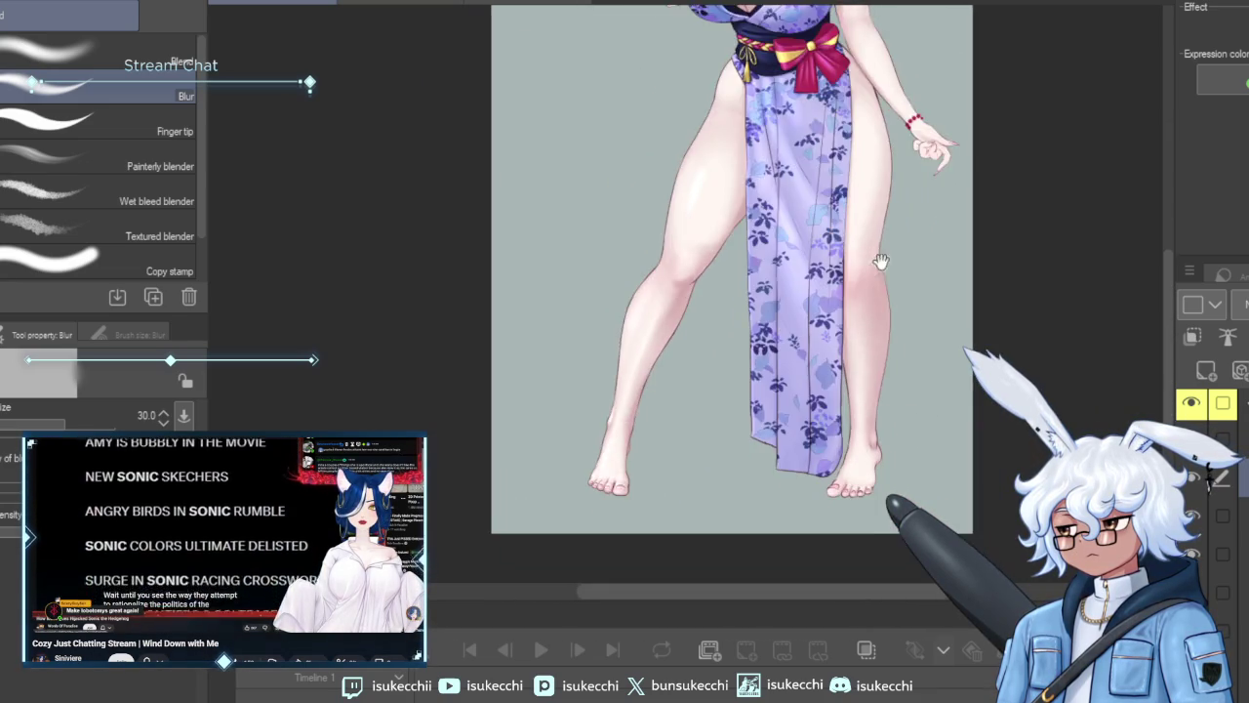
pyautogui.scroll(1, 881, 262)
pyautogui.scroll(1, 880, 261)
pyautogui.scroll(1, 880, 262)
pyautogui.scroll(1, 880, 262)
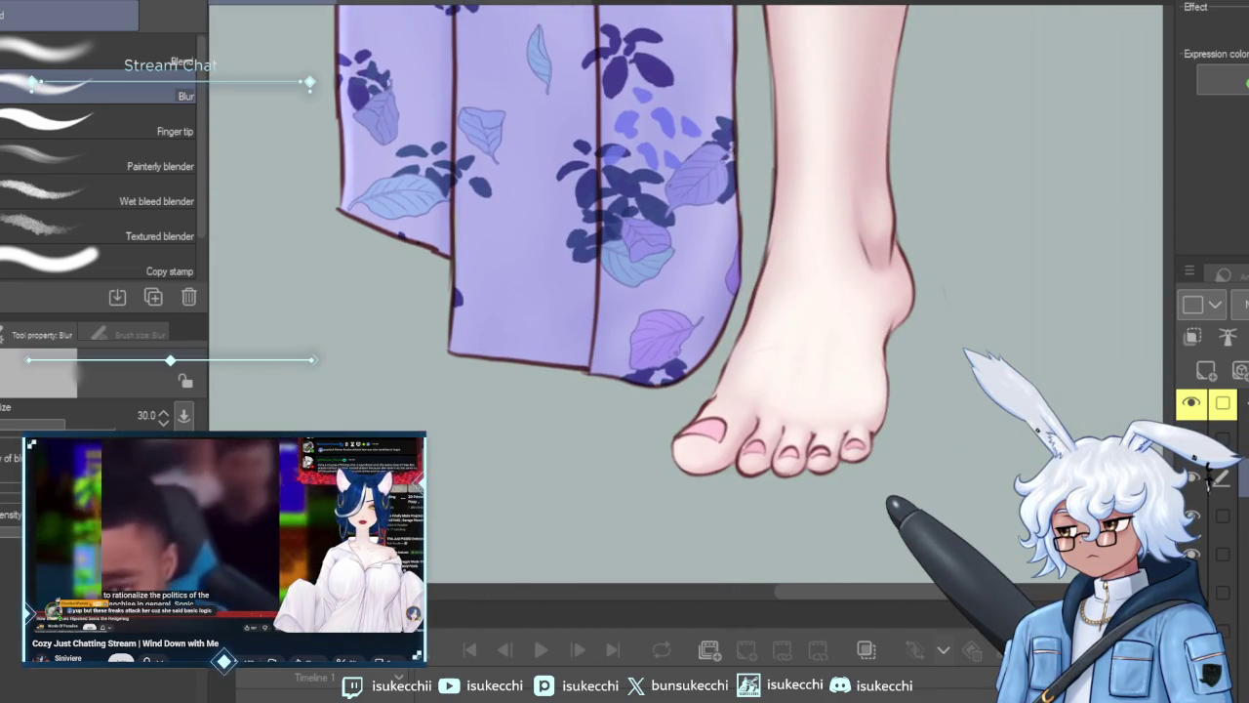
# Flip the canvas horizontally to check the foot, flip it back, and centre the hem and foot.
pyautogui.press('h')
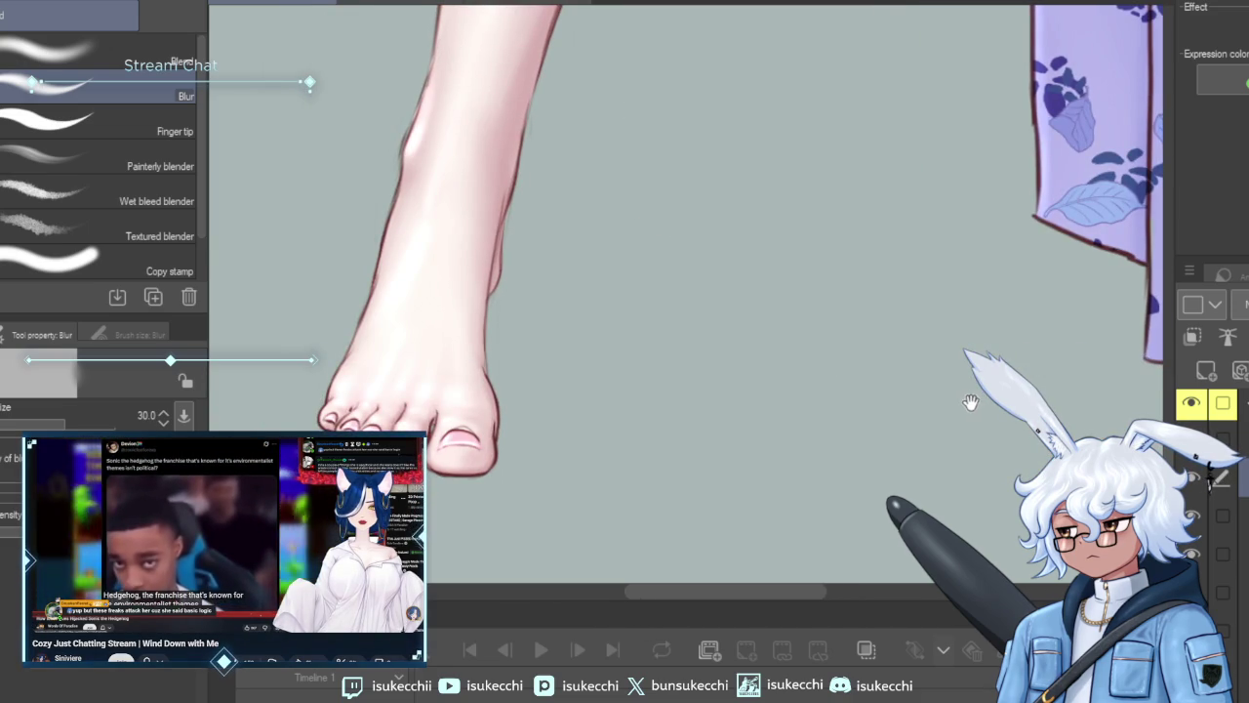
pyautogui.press('h')
pyautogui.moveTo(549, 404); pyautogui.dragTo(208, 404)
pyautogui.moveTo(771, 422); pyautogui.dragTo(790, 421)
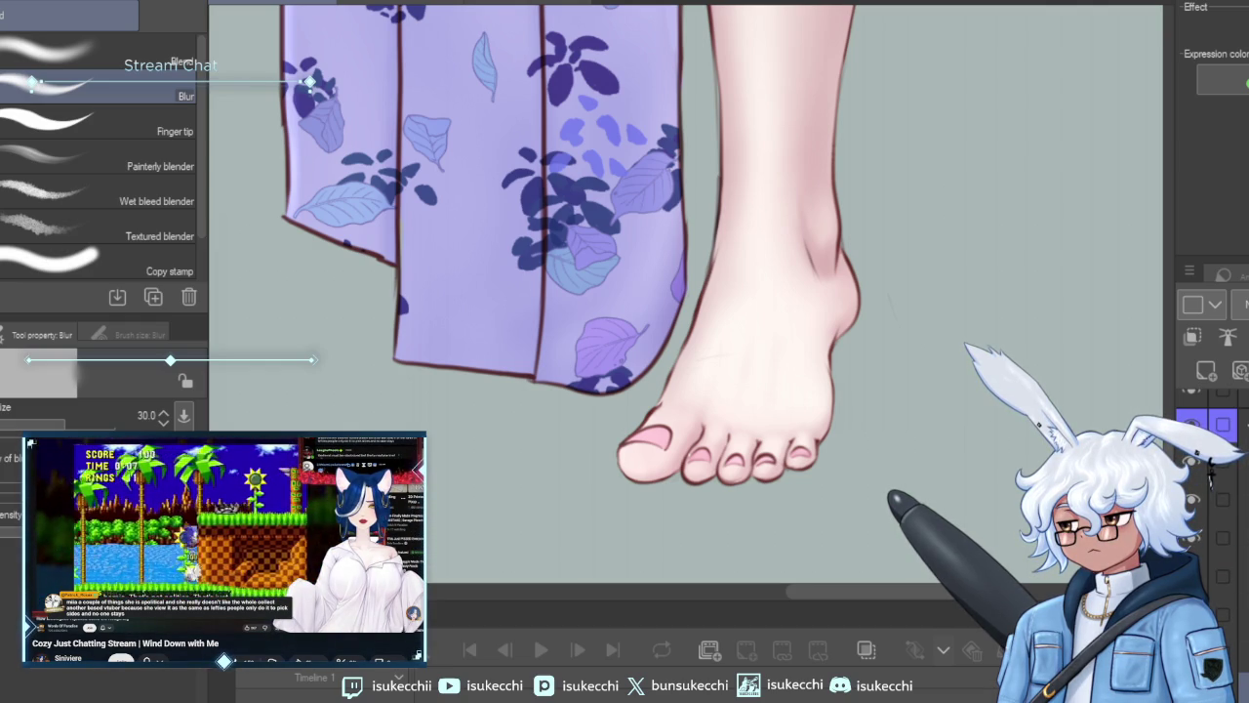
pyautogui.click(147, 122)
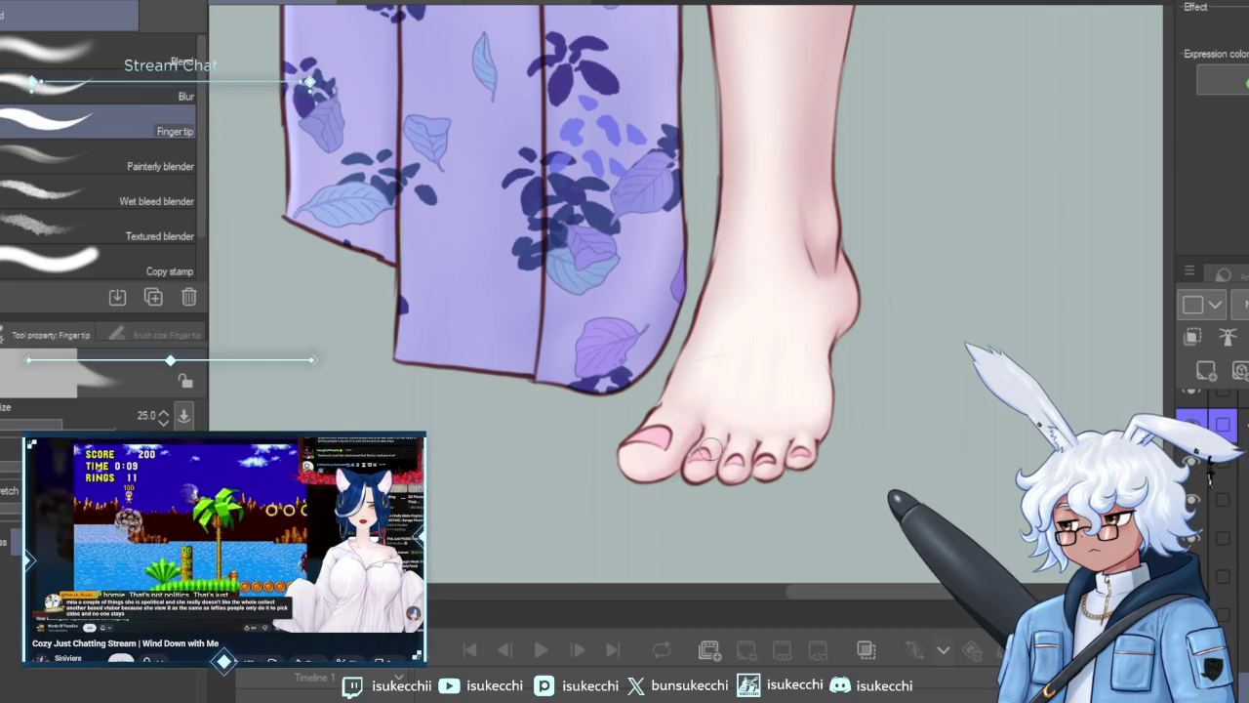
# Smudge the foot's skin shading with the Finger tip brush at size 15, then step through the layers.
pyautogui.press('[')
pyautogui.press('[')
pyautogui.press('[')
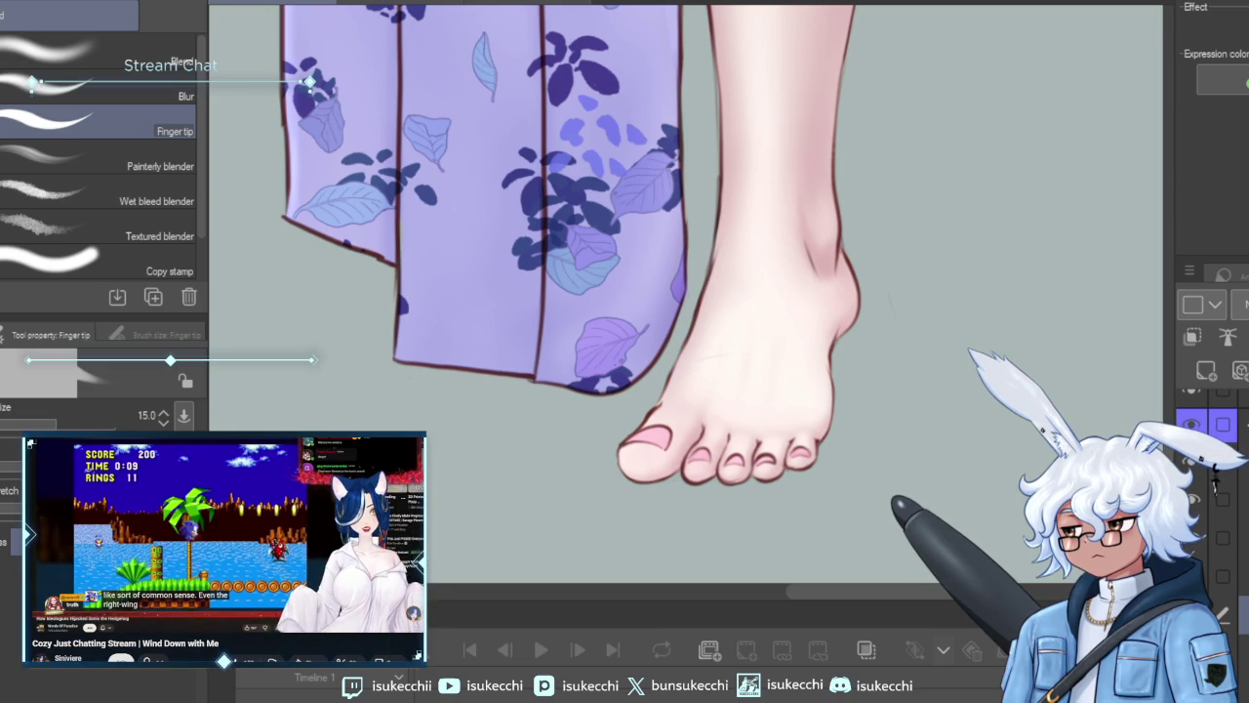
pyautogui.hotkey('alt', '[')
pyautogui.hotkey('alt', '[')
pyautogui.hotkey('alt', '[')
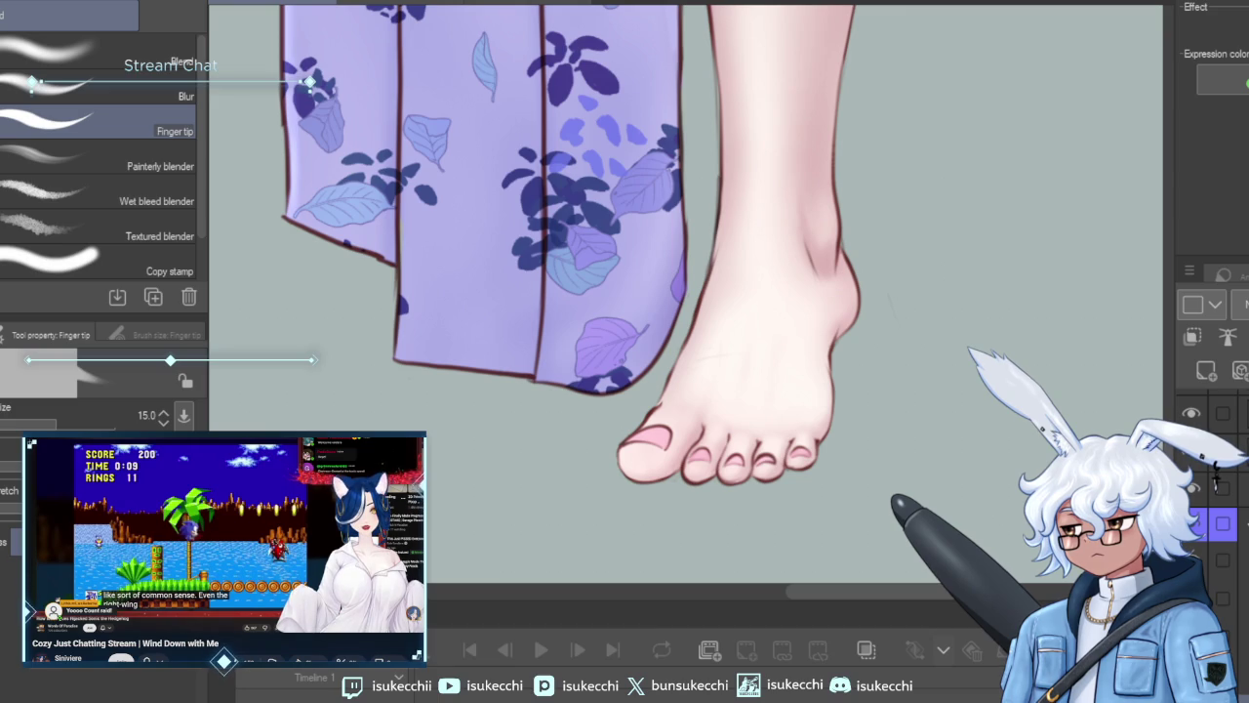
pyautogui.hotkey('alt', '[')
pyautogui.hotkey('alt', '[')
pyautogui.hotkey('alt', '[')
pyautogui.hotkey('alt', ']')
pyautogui.hotkey('alt', ']')
pyautogui.hotkey('alt', ']')
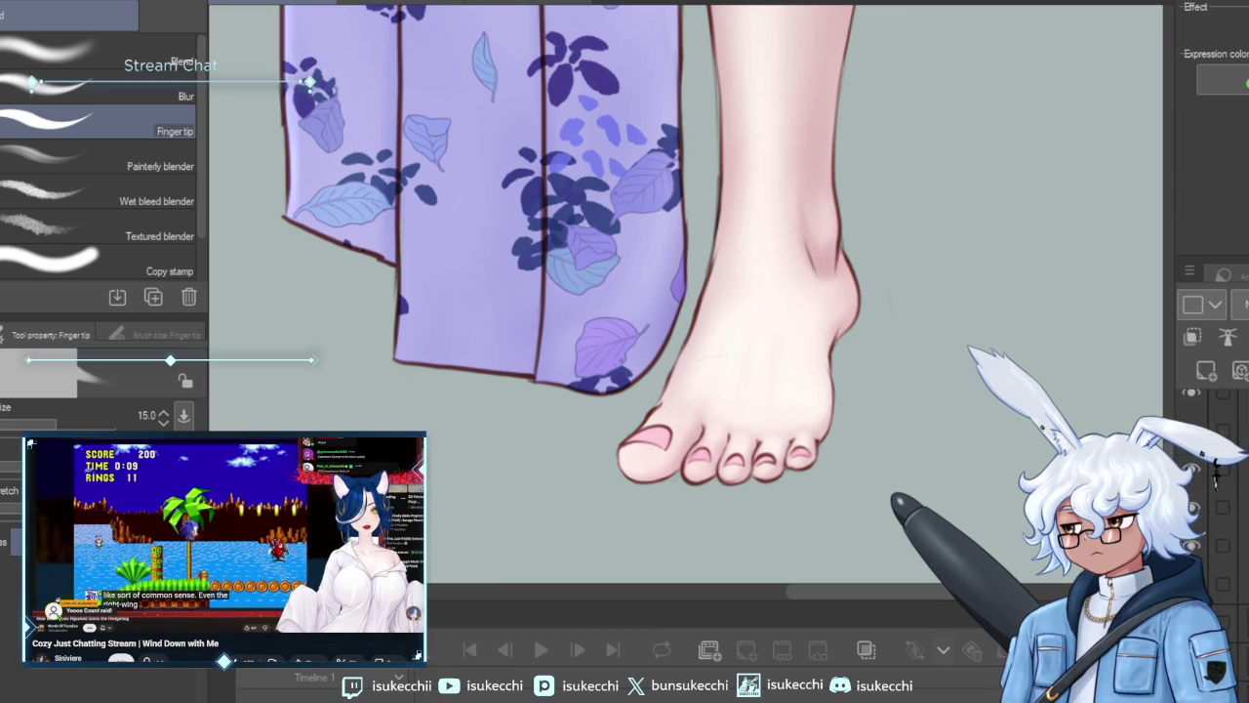
pyautogui.hotkey('alt', ']')
pyautogui.hotkey('alt', ']')
pyautogui.hotkey('alt', ']')
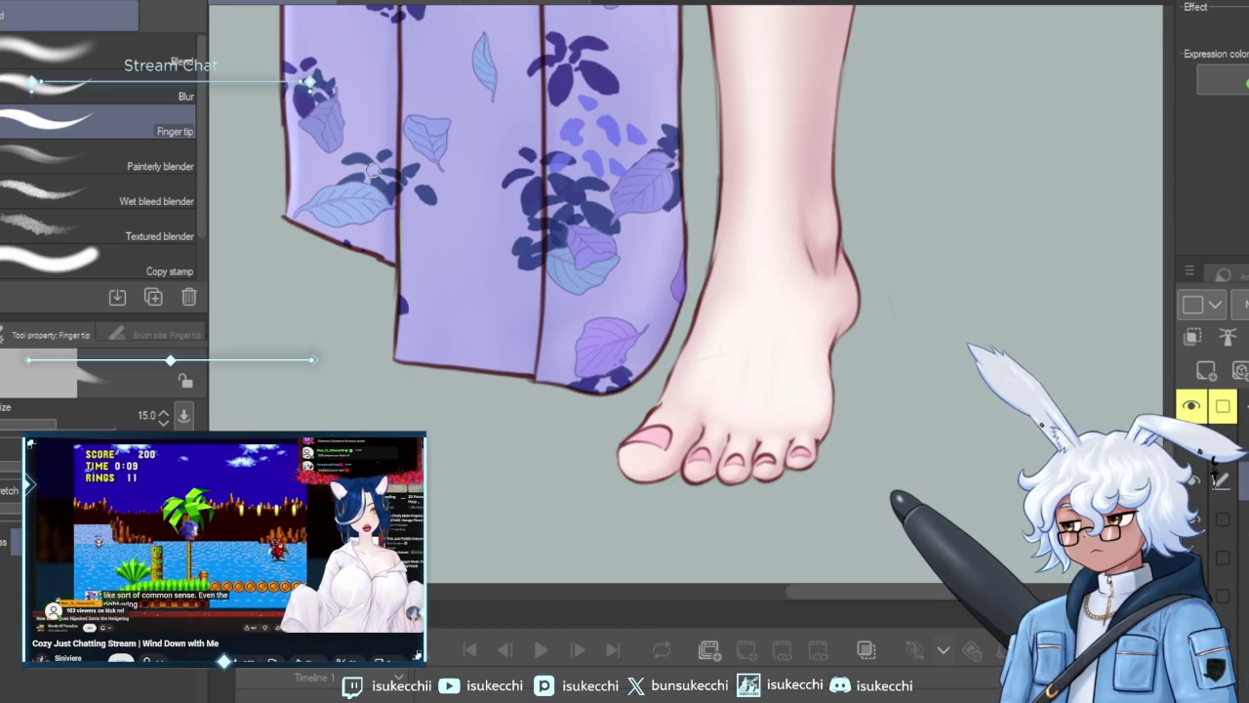
# Paint soft highlights on the toe knuckles and tiny pale shines on each toenail with the Soft airbrush.
pyautogui.press('b')
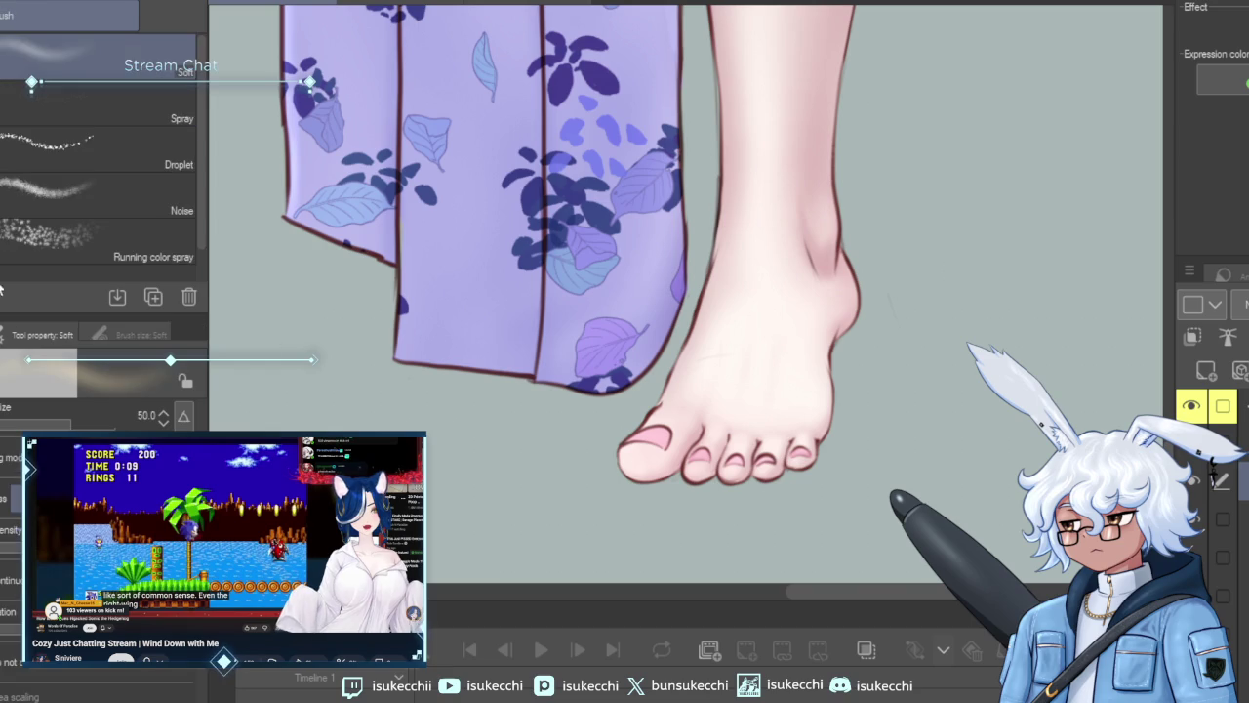
pyautogui.press('[')
pyautogui.press('[')
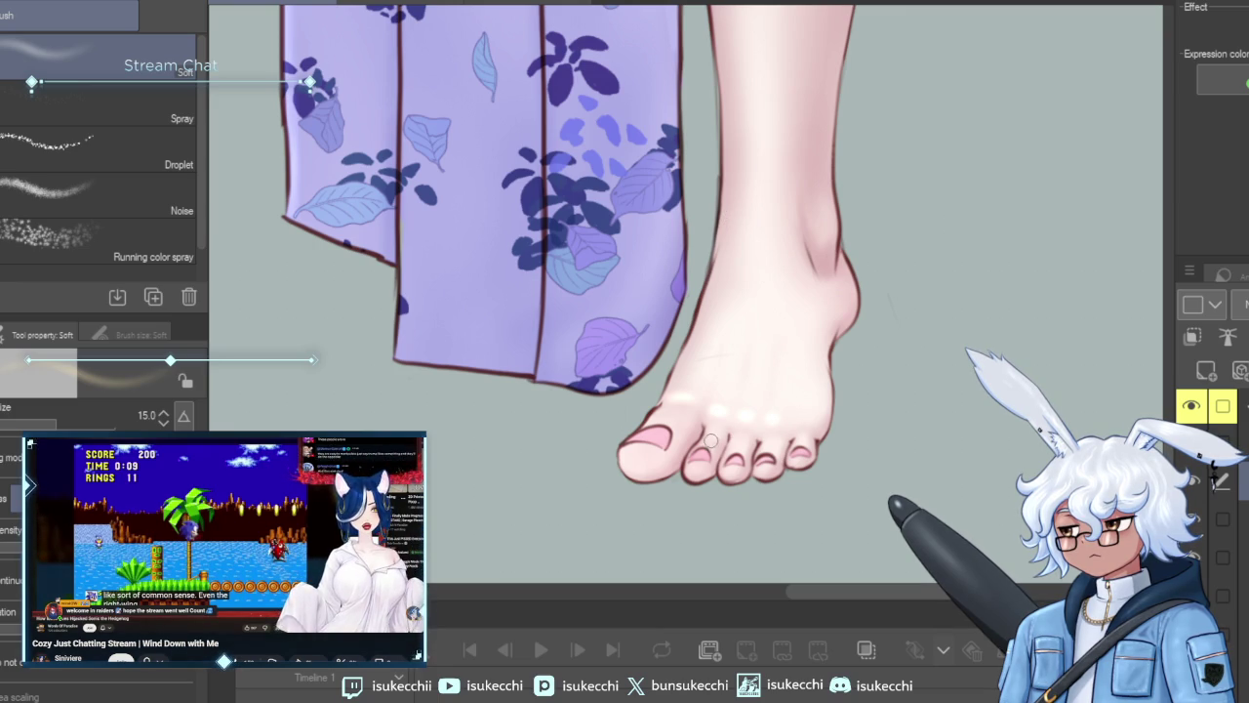
pyautogui.press('[')
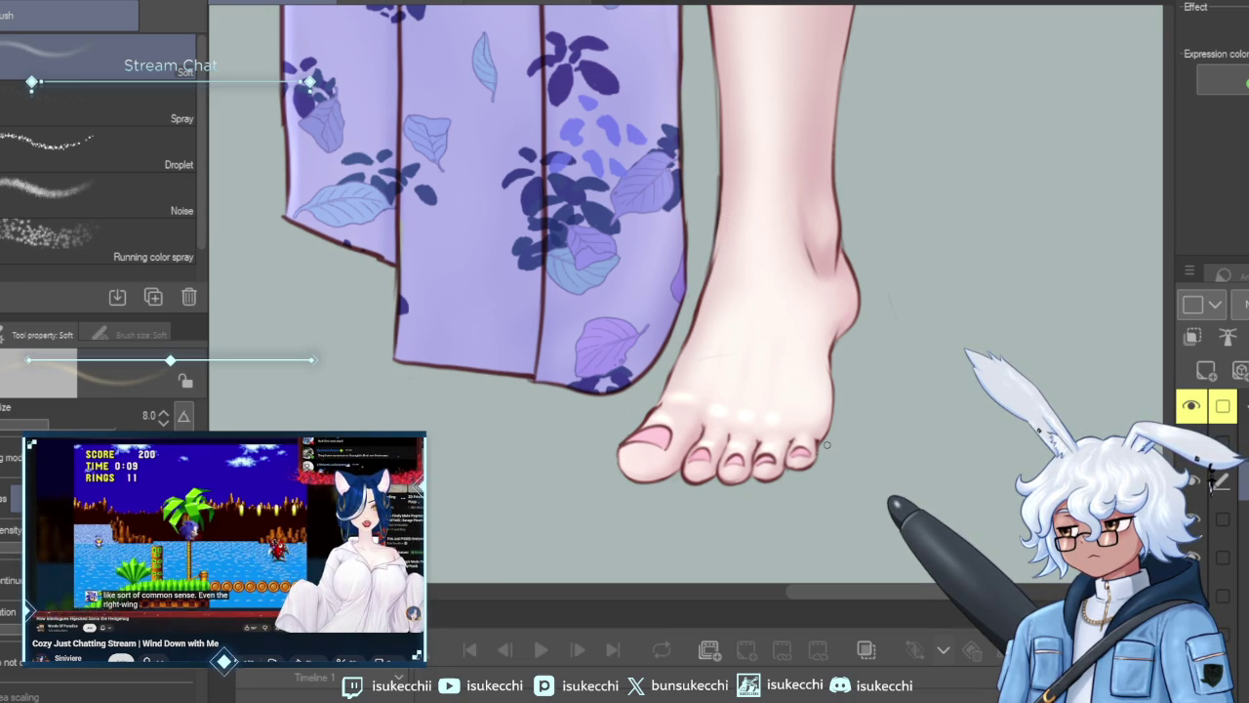
pyautogui.scroll(3, 749, 547)
pyautogui.press('[')
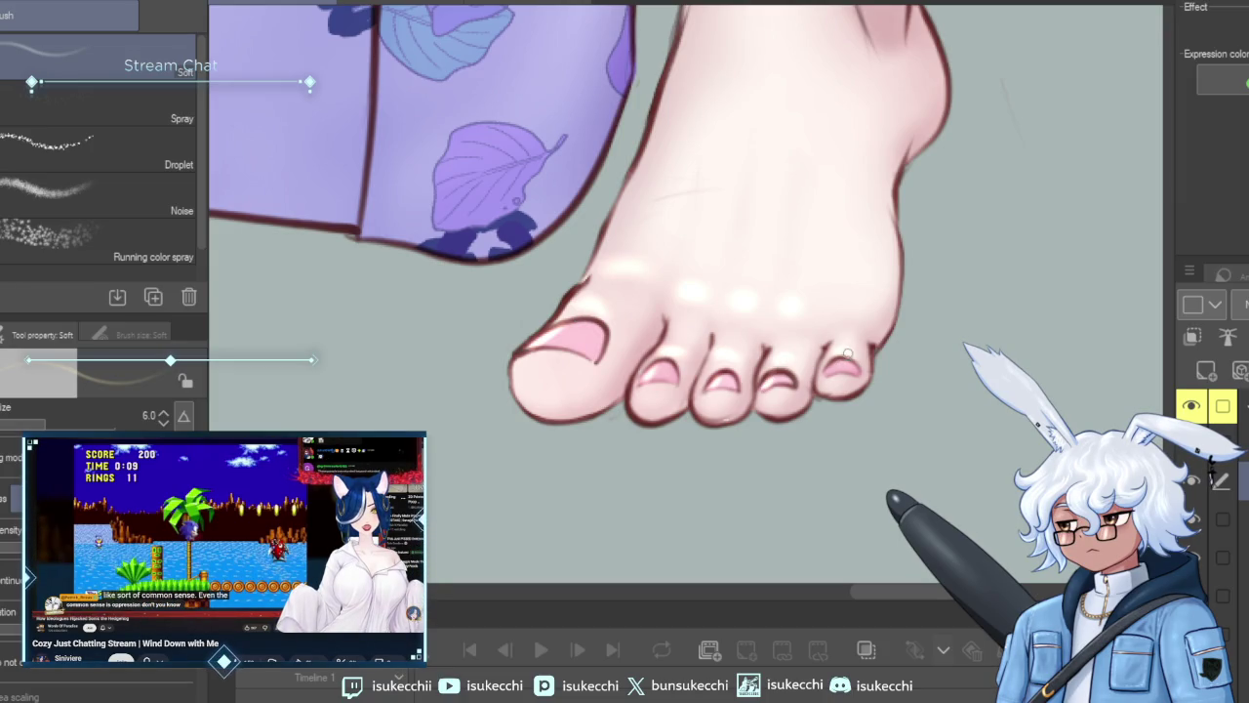
pyautogui.press('[')
pyautogui.press('[')
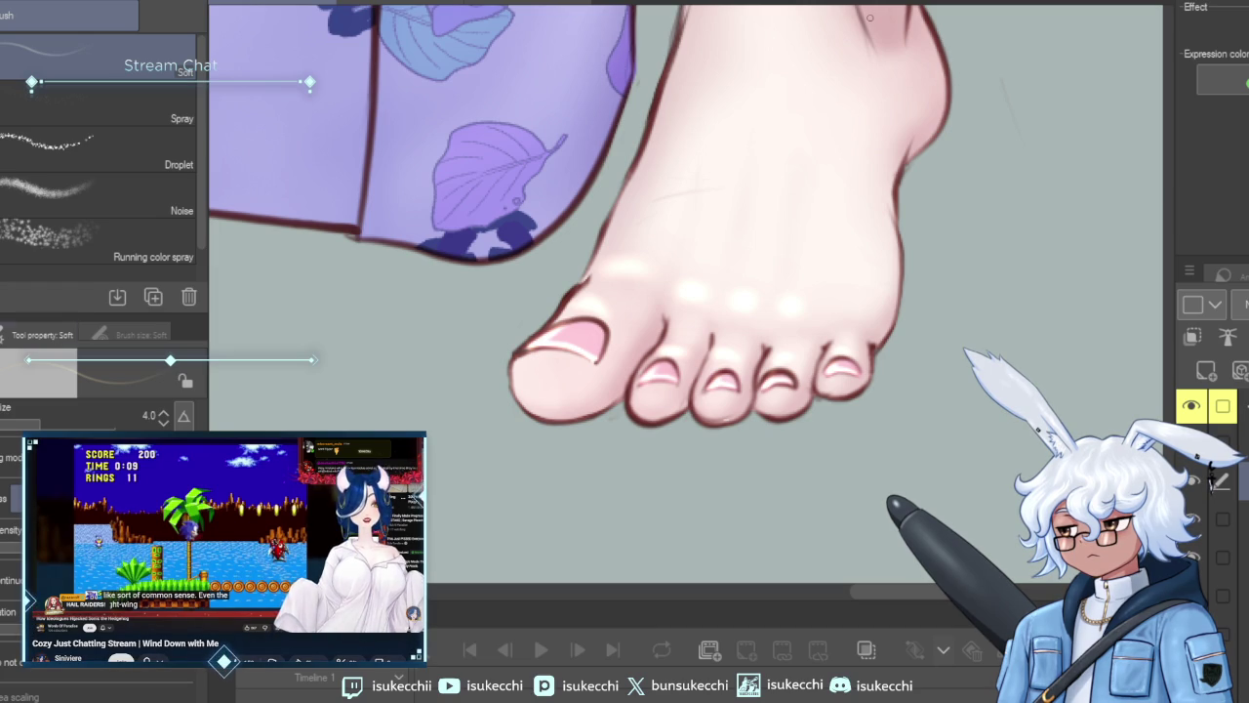
pyautogui.press(']')
pyautogui.press(']')
pyautogui.press(']')
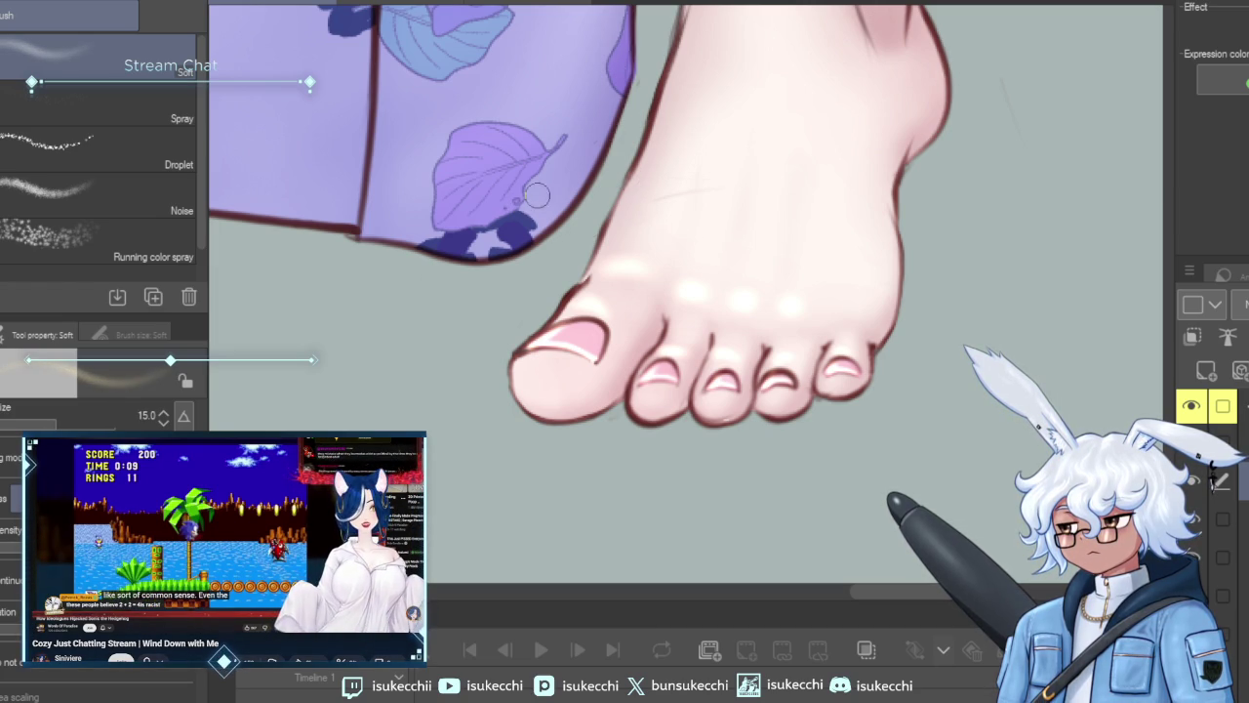
pyautogui.press(']')
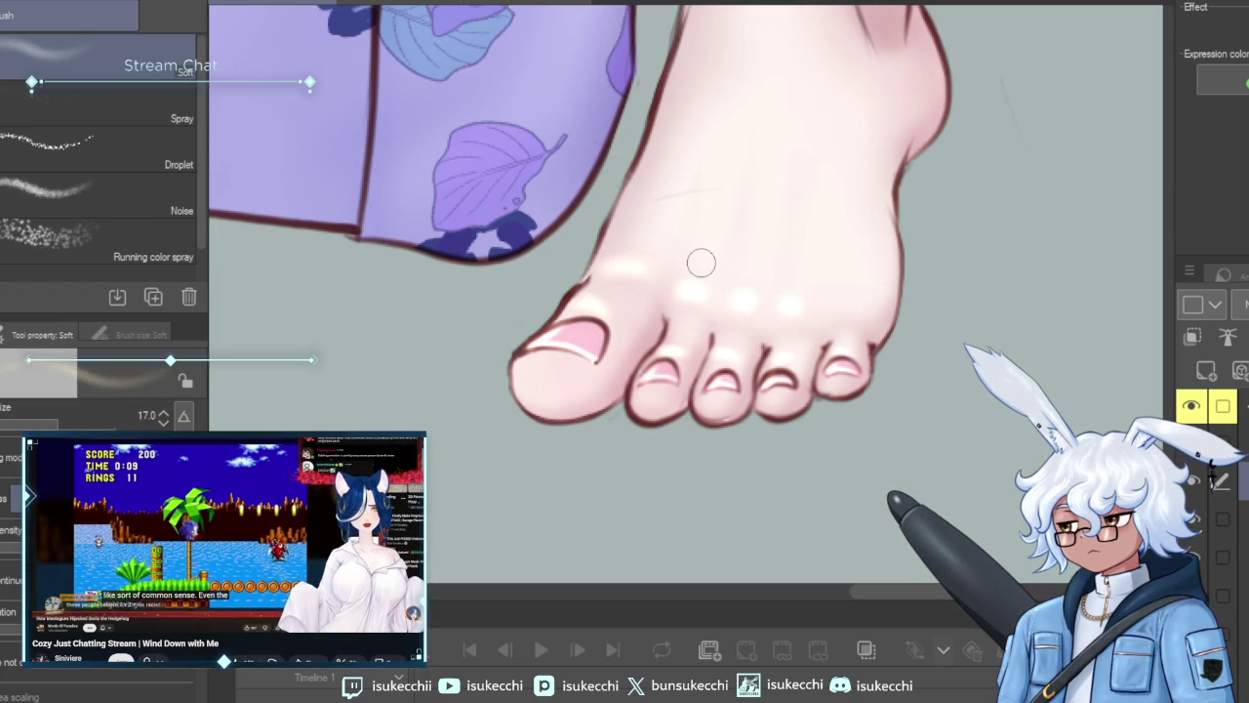
pyautogui.click(1215, 597)
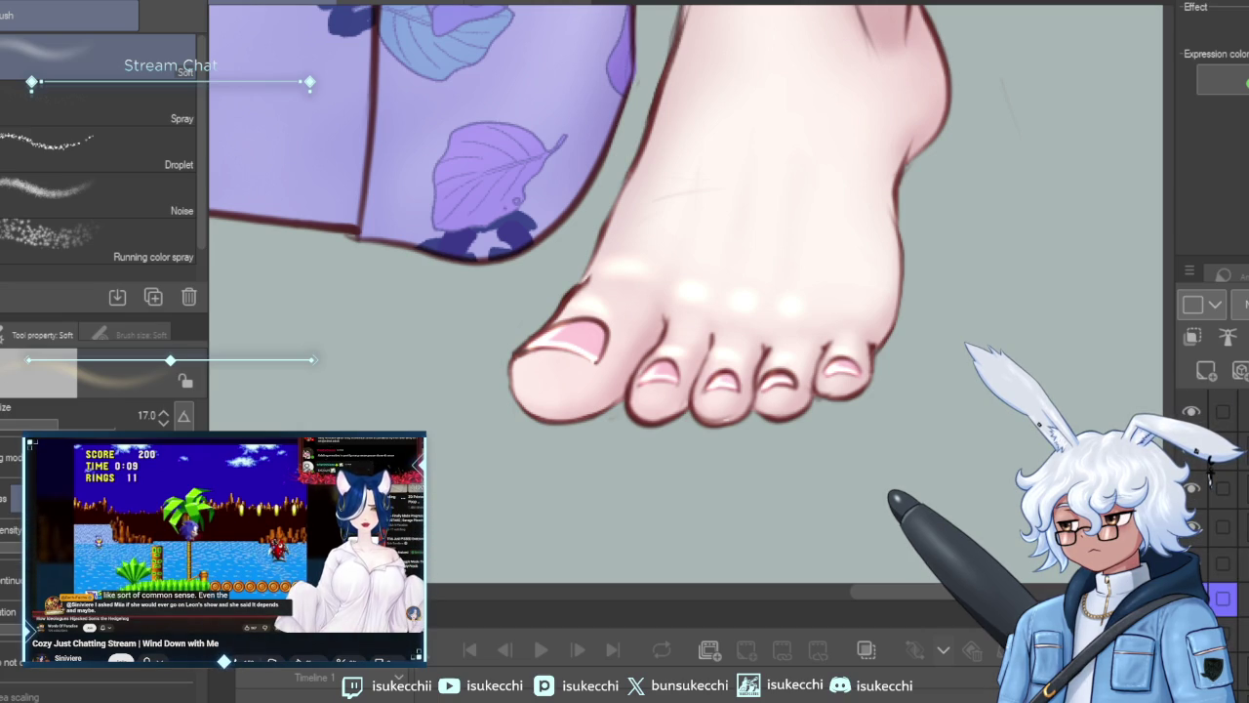
# Select the foot and kimono outline and blend the broad foot shading with airbrush and blur.
pyautogui.keyDown('ctrl'); pyautogui.click(1210, 475); pyautogui.keyUp('ctrl')
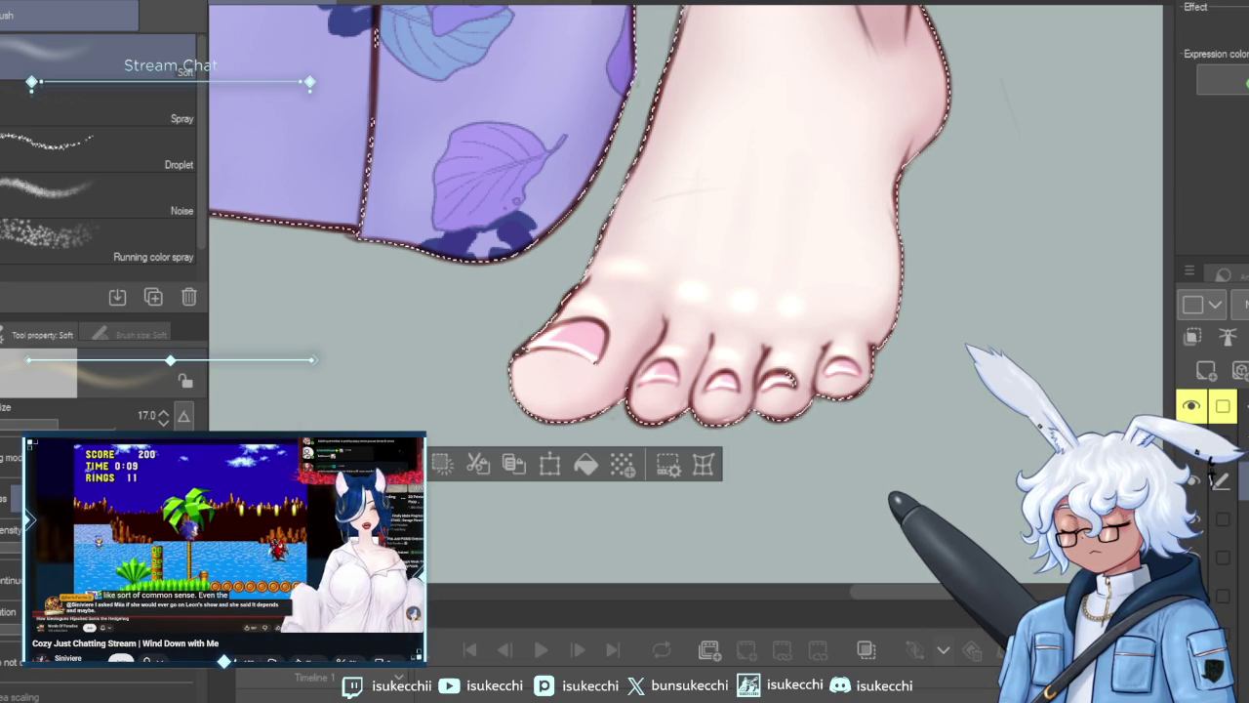
pyautogui.press(']')
pyautogui.press(']')
pyautogui.press(']')
pyautogui.press(']')
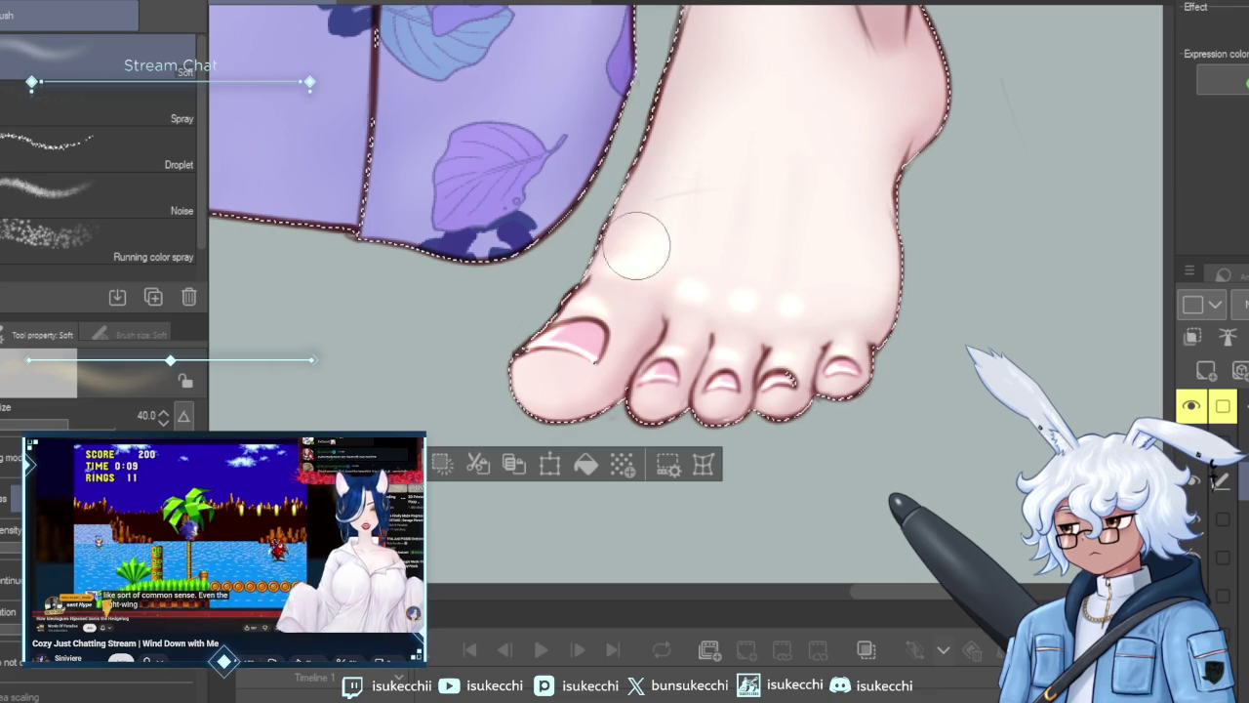
pyautogui.scroll(3, 831, 299)
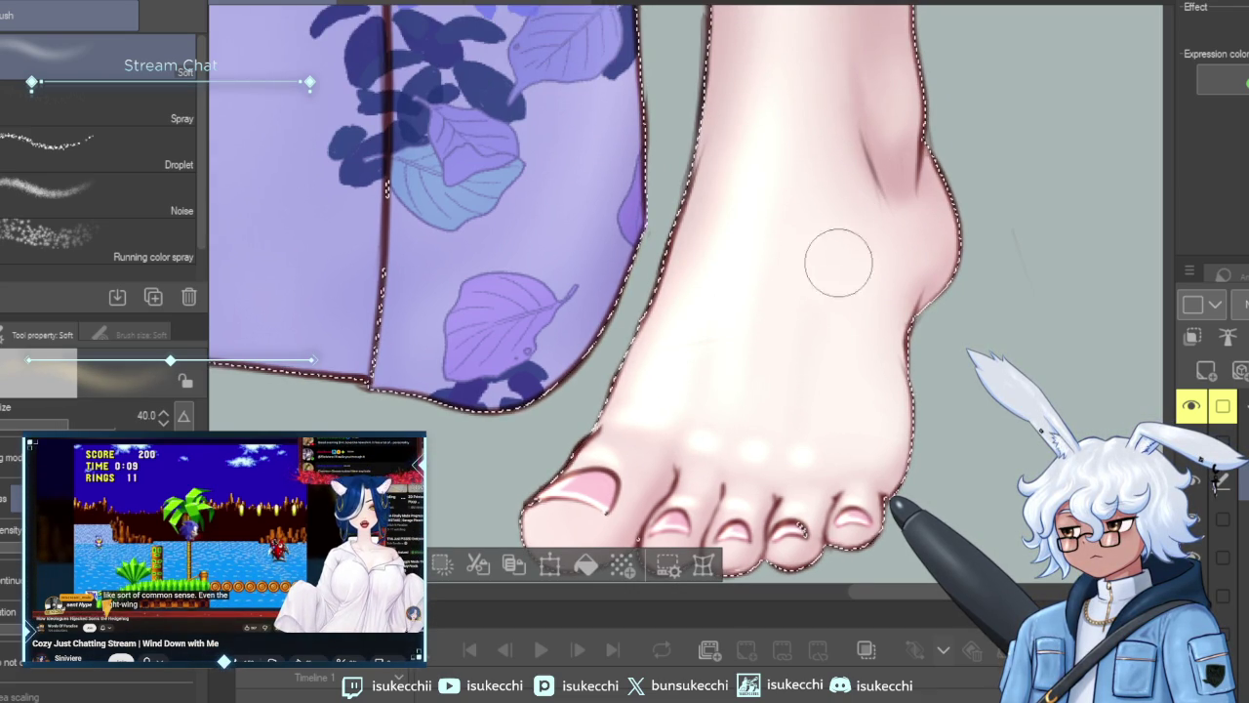
pyautogui.press('[')
pyautogui.press('[')
pyautogui.press('[')
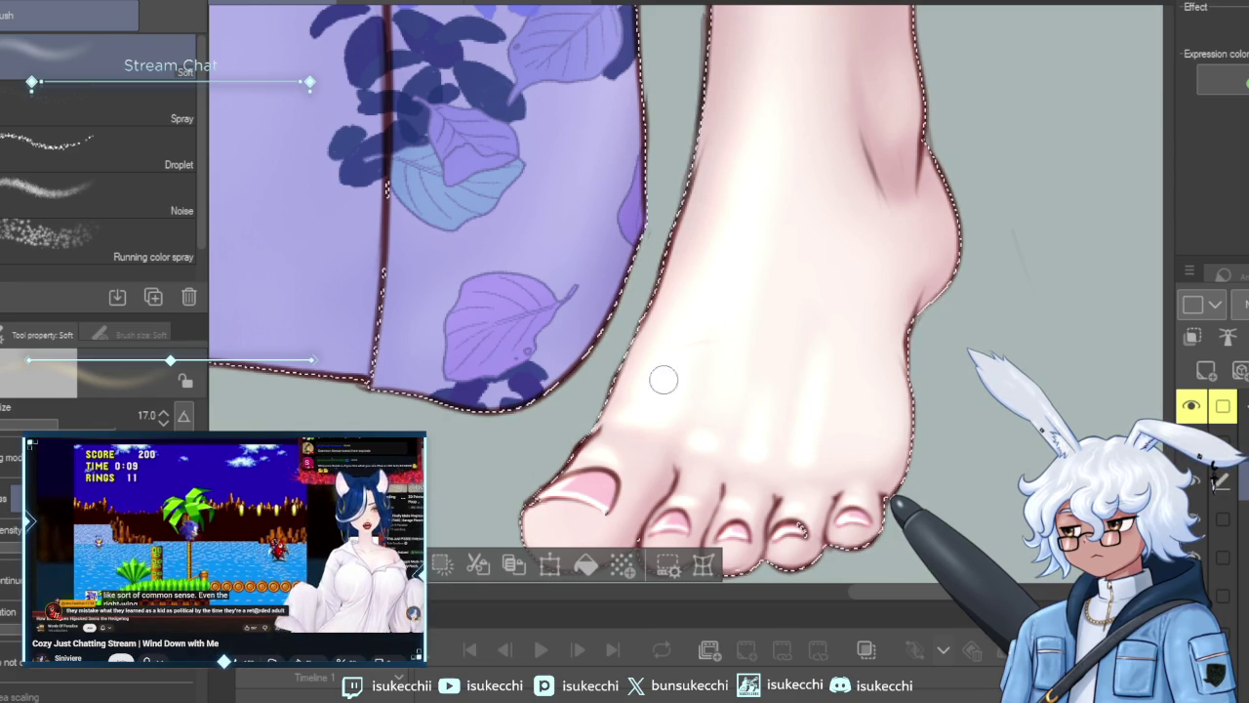
pyautogui.press('j')
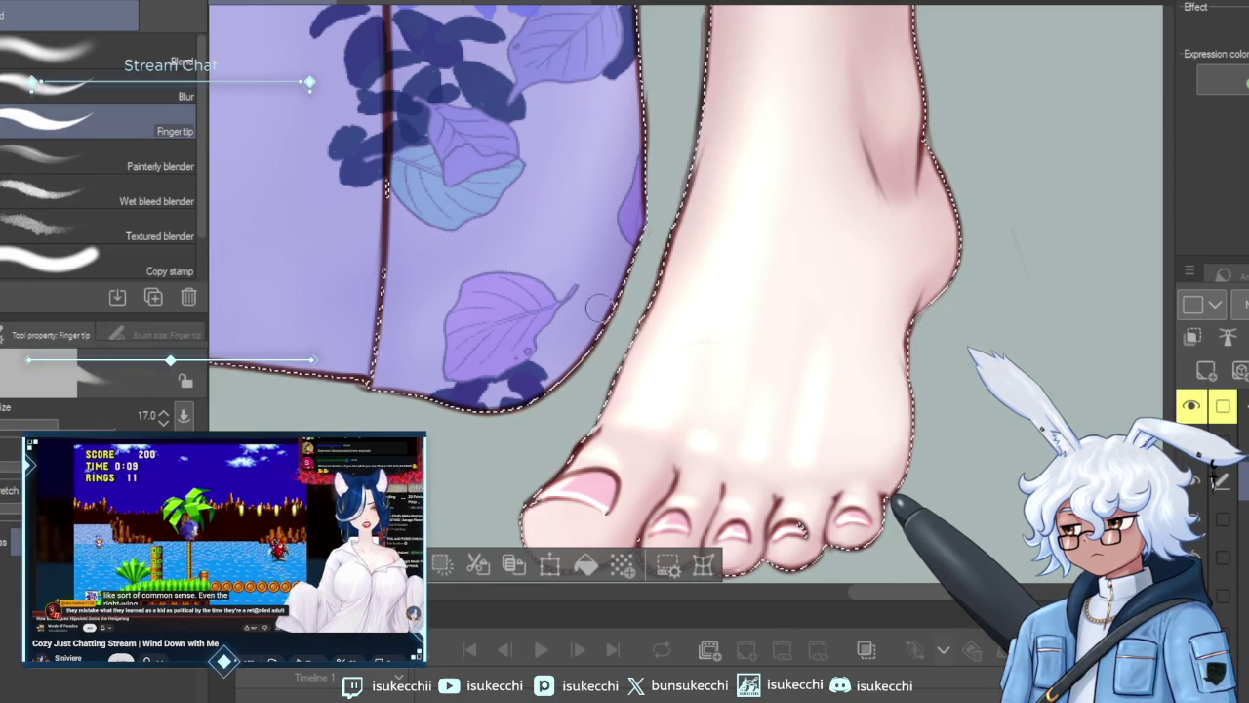
pyautogui.click(97, 90)
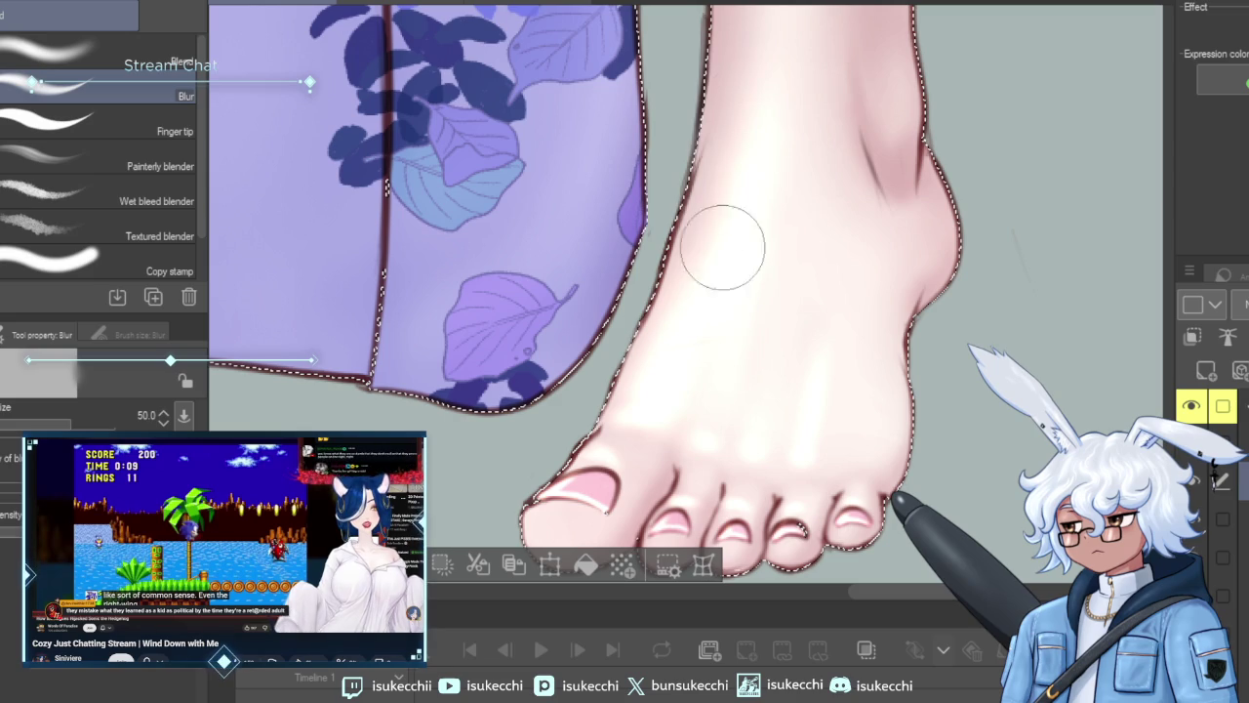
# Refine the shading near the toes with a small Soft eraser and a smaller Soft airbrush.
pyautogui.press('e')
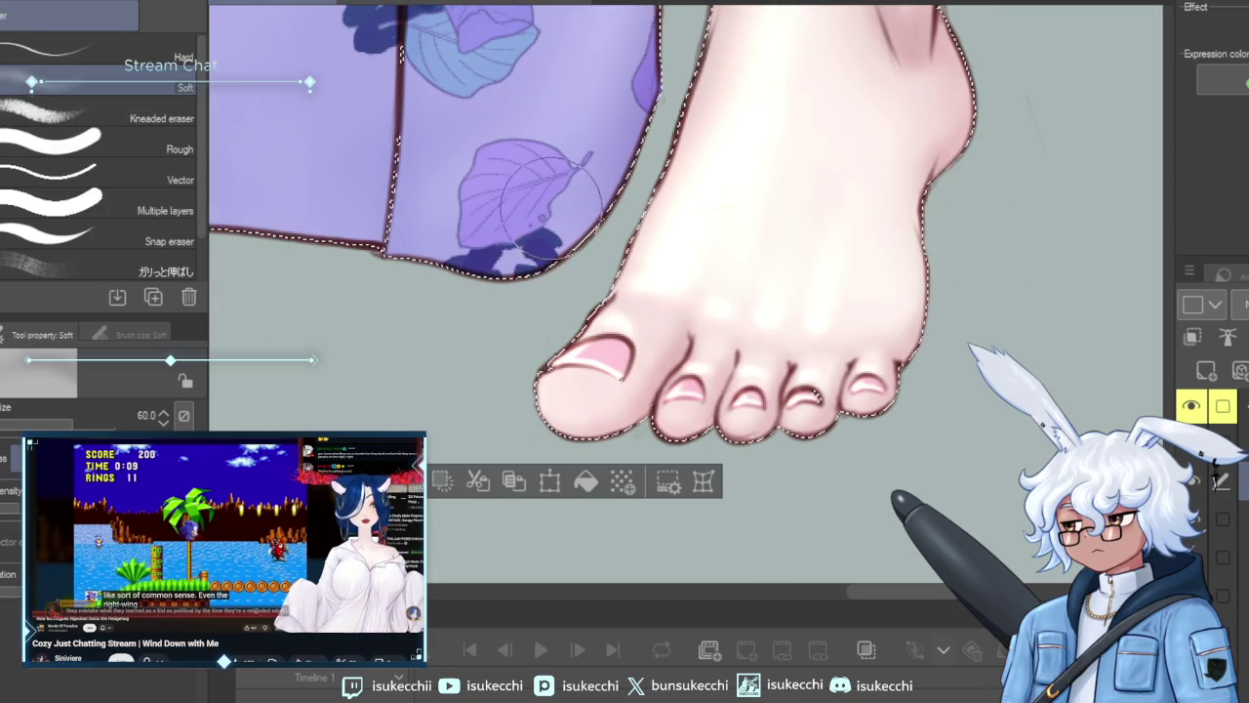
pyautogui.press('[')
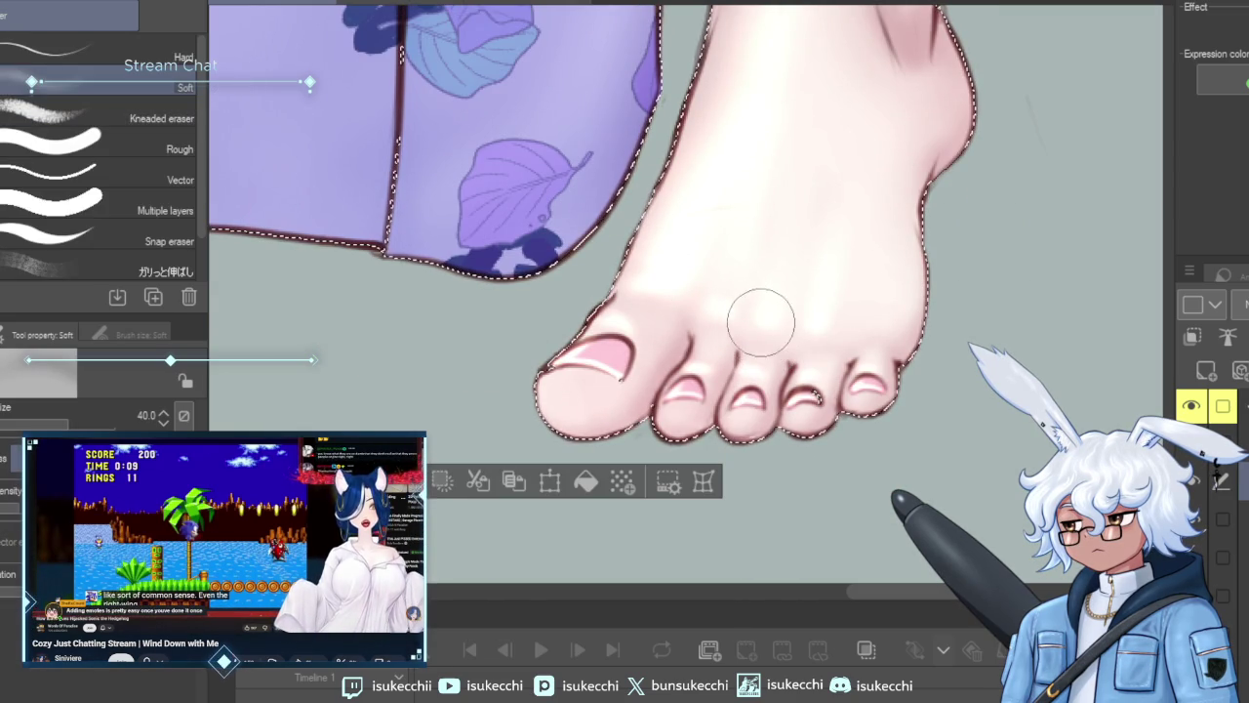
pyautogui.press('[')
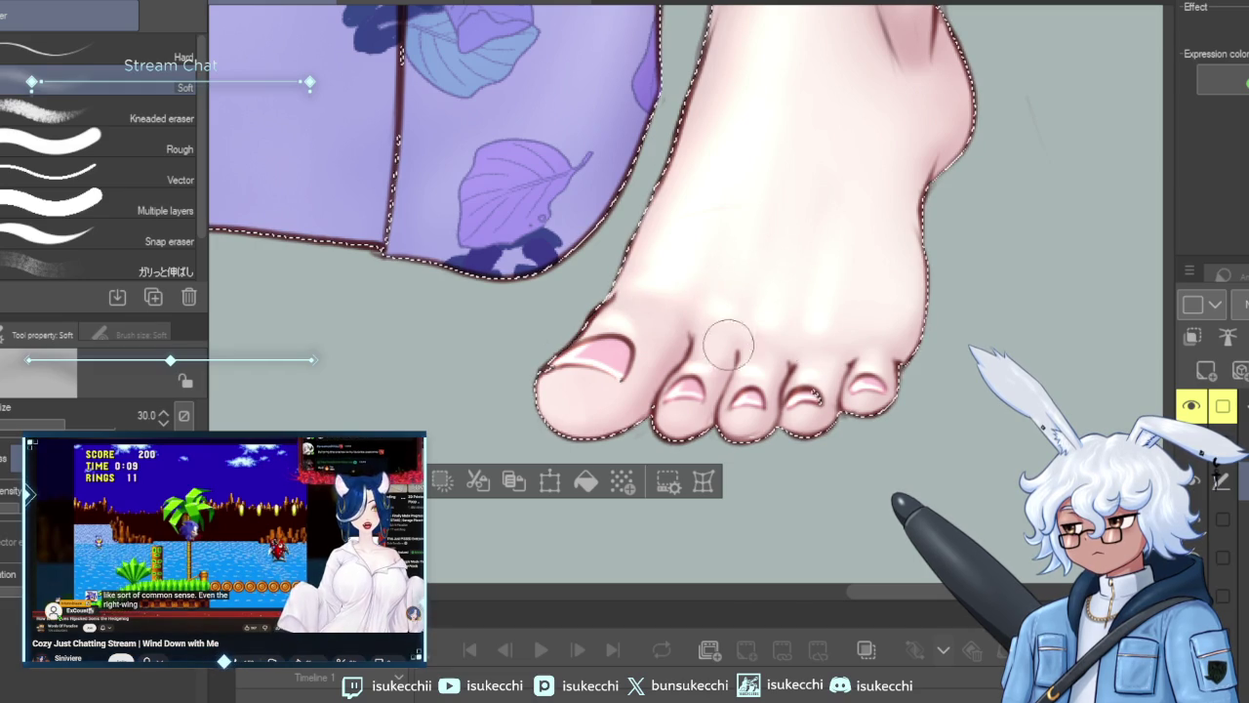
pyautogui.press('b')
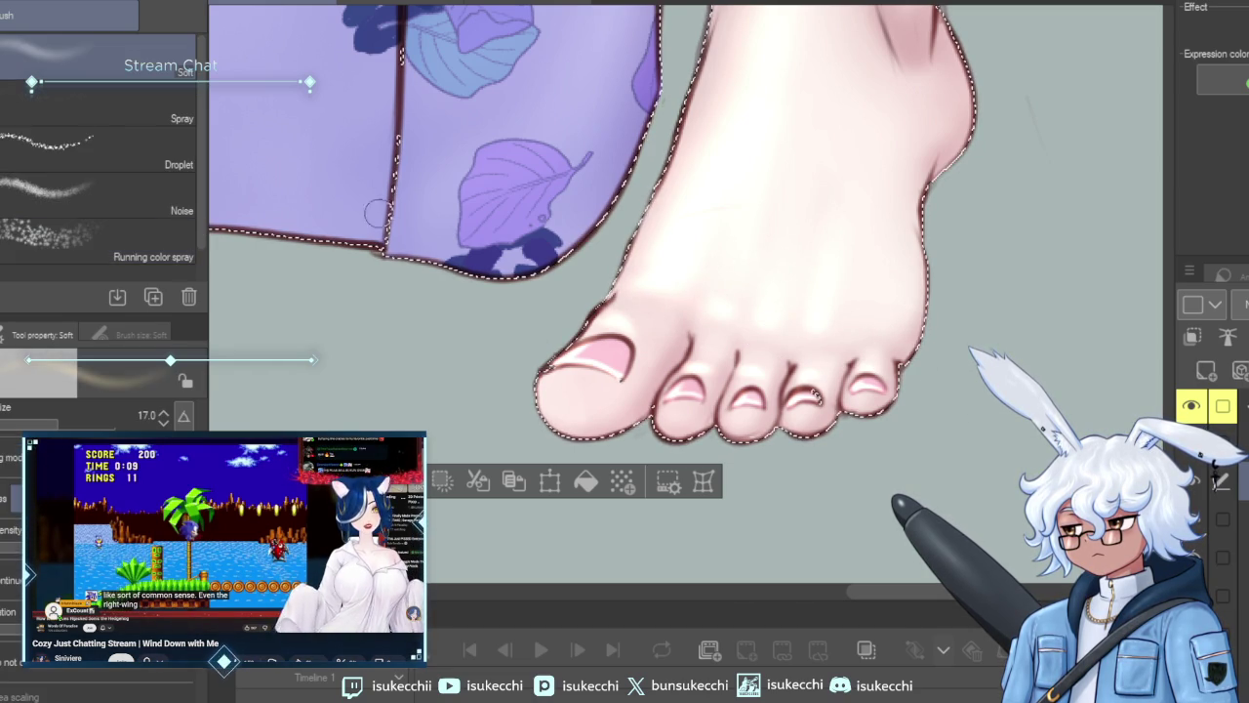
pyautogui.press('[')
pyautogui.press('[')
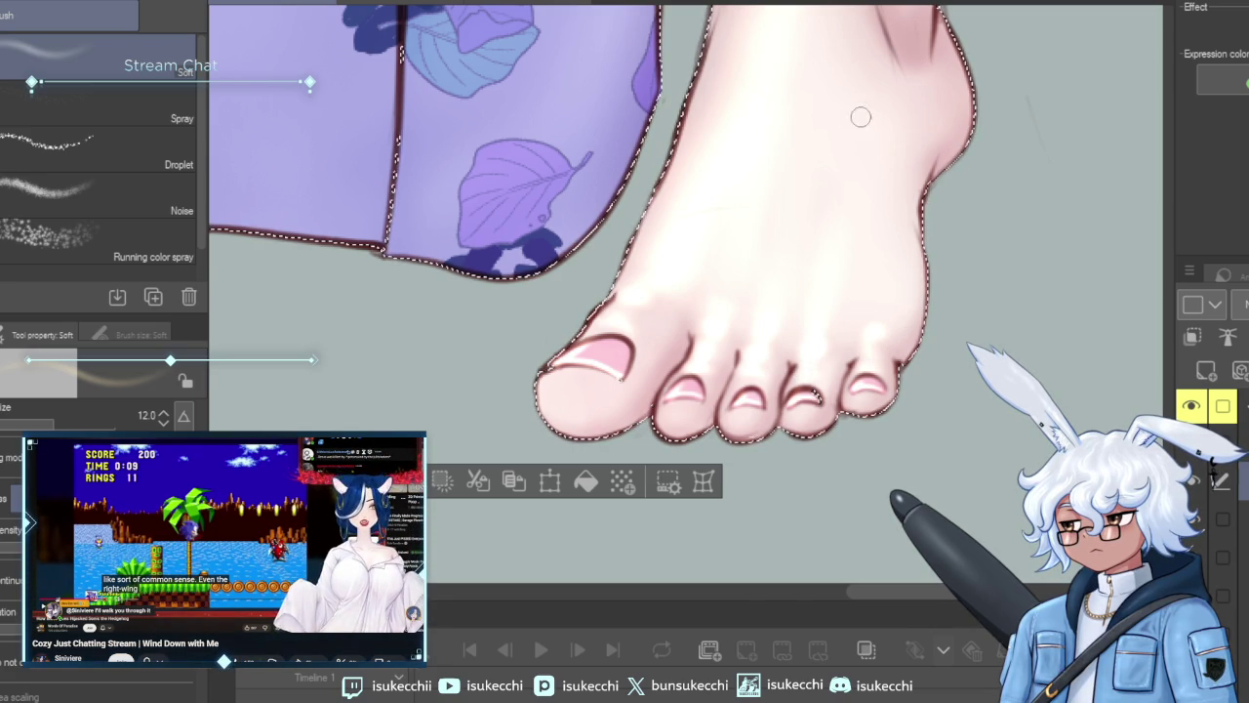
# Smooth the foot's tendon highlights with a smaller Blur brush, then tidy them with the Soft eraser.
pyautogui.press('j')
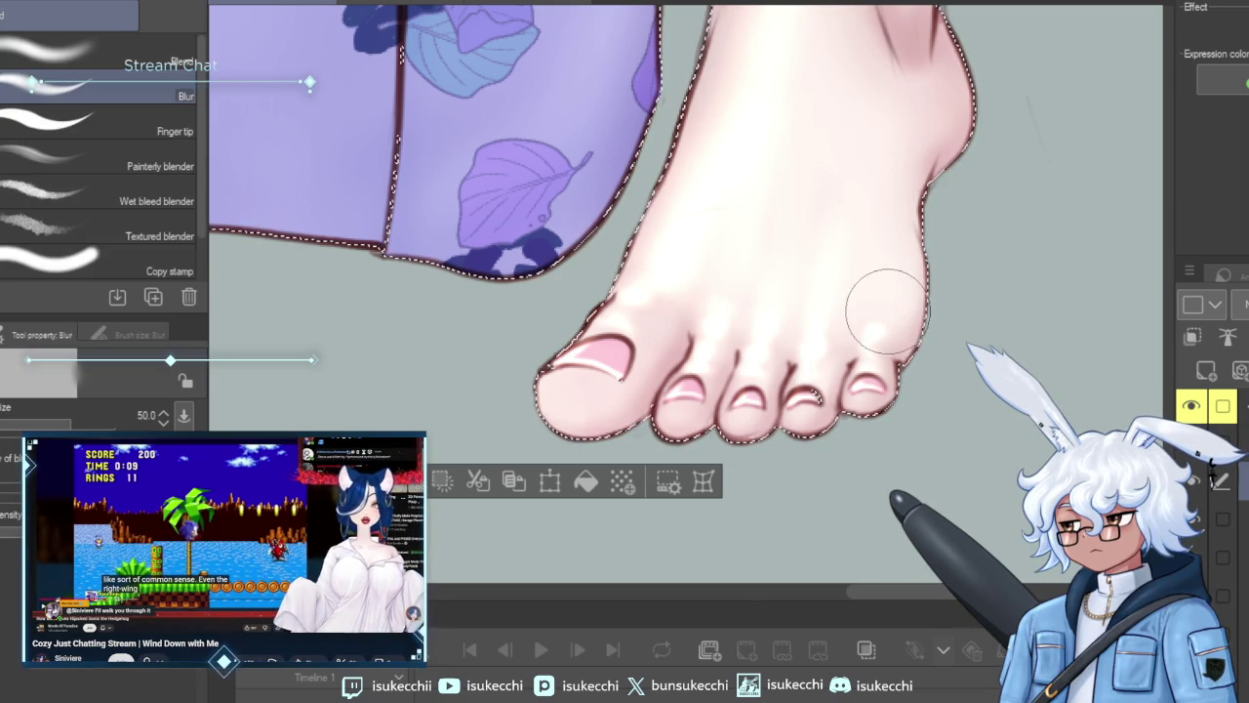
pyautogui.press('[')
pyautogui.press('[')
pyautogui.press('[')
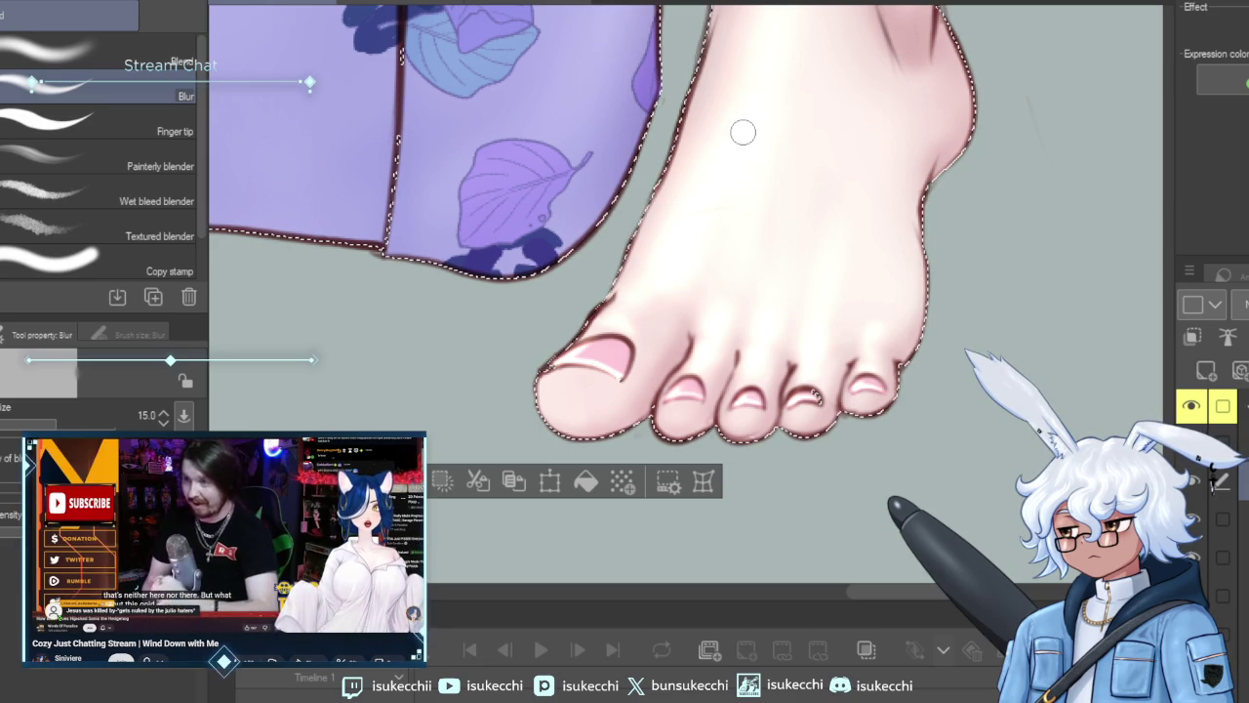
pyautogui.press('e')
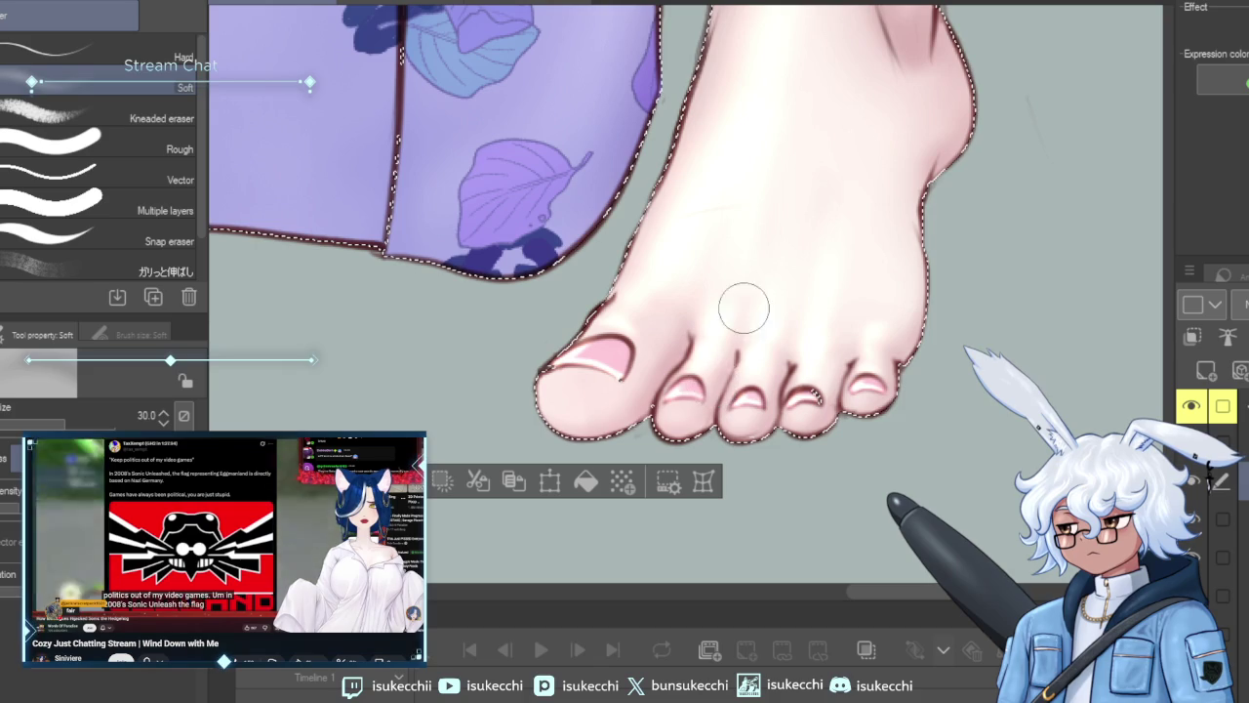
pyautogui.press('[')
pyautogui.press('[')
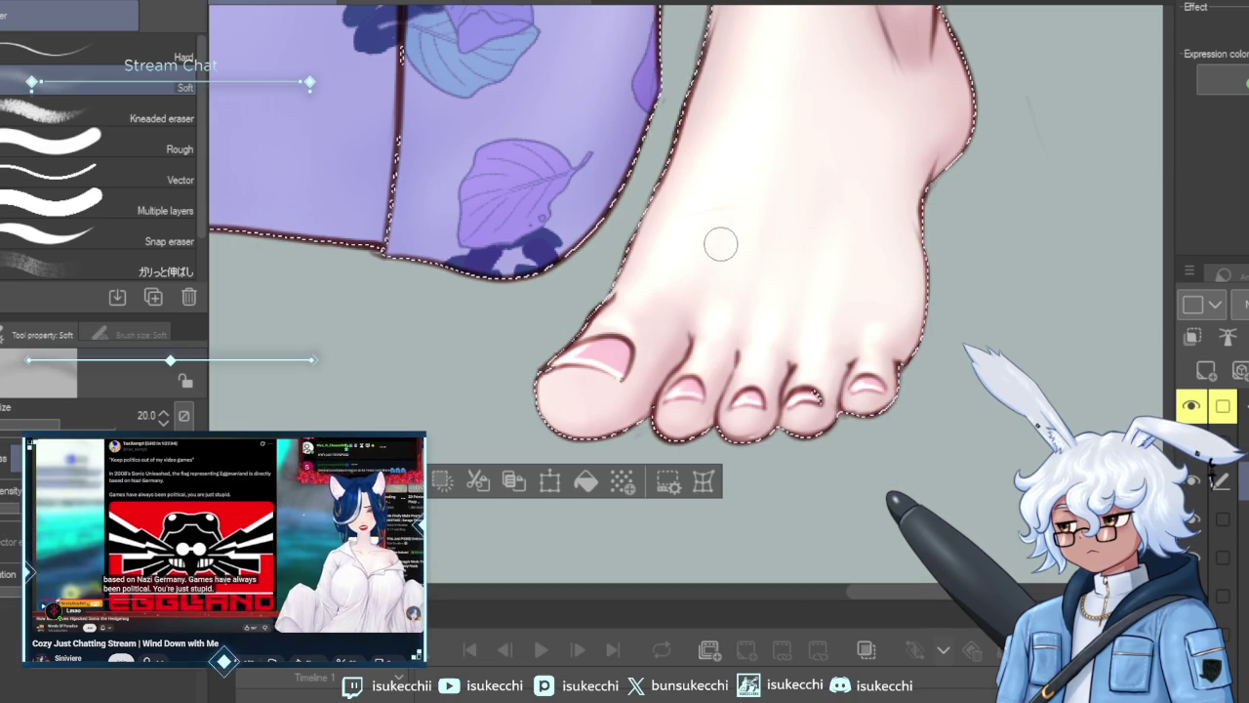
pyautogui.press(']')
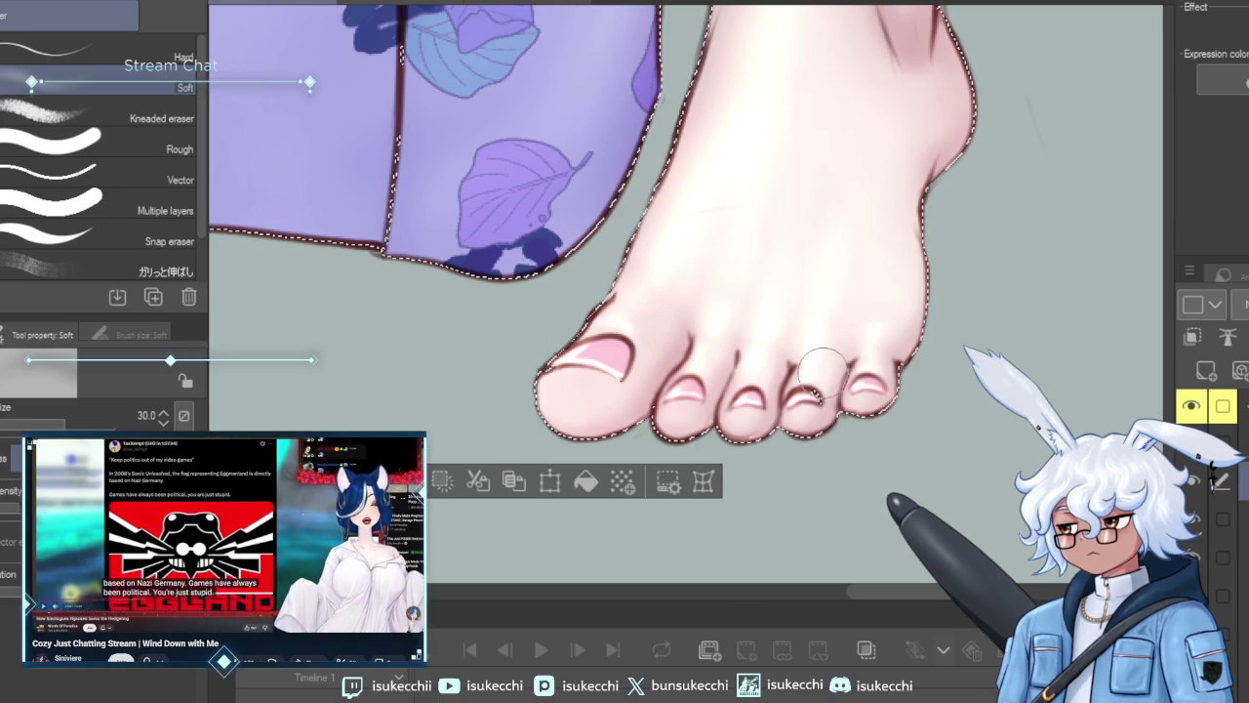
pyautogui.scroll(-2, 927, 226)
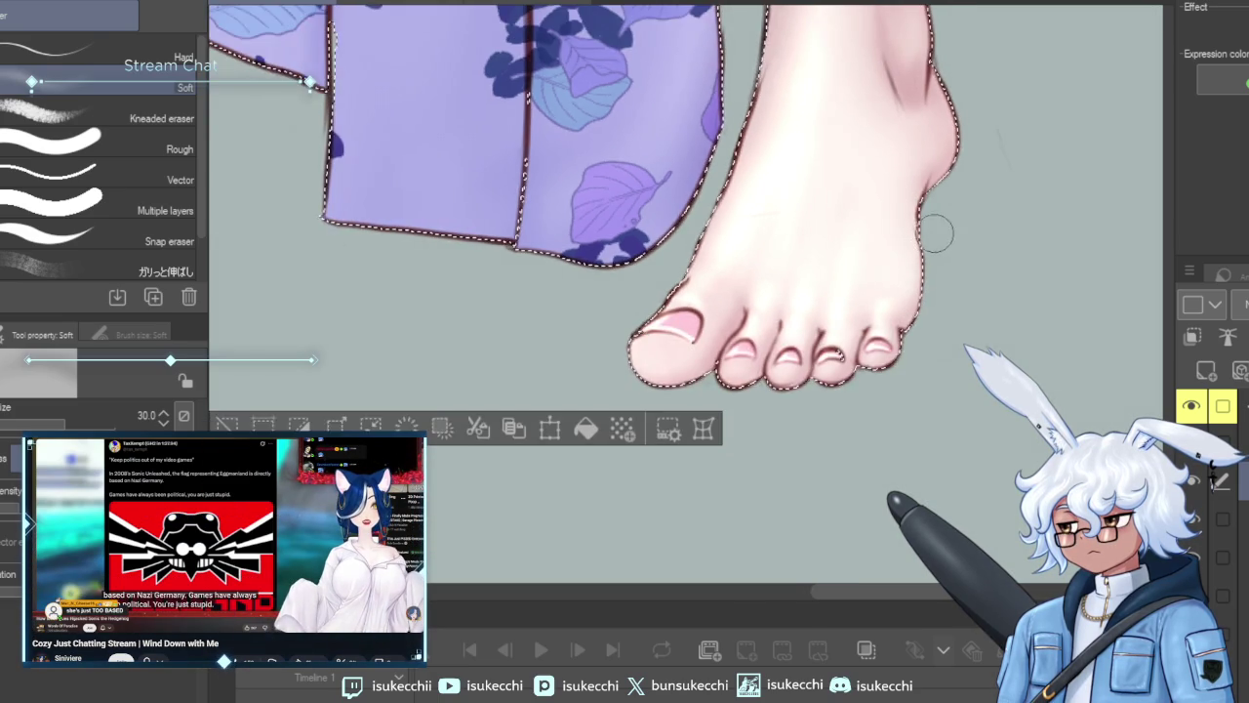
# Airbrush a pale soft highlight down the shin toward the ankle with an enlarged Soft airbrush.
pyautogui.moveTo(935, 231); pyautogui.dragTo(950, 332)
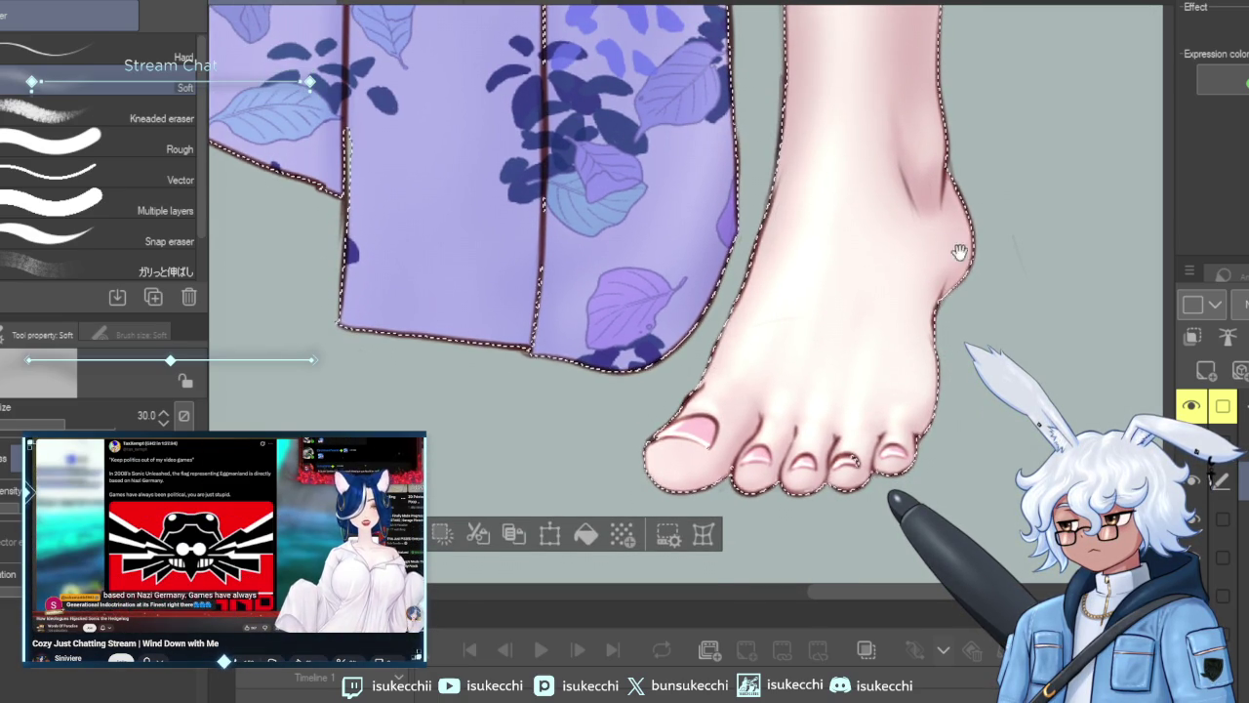
pyautogui.moveTo(959, 252); pyautogui.dragTo(948, 330)
pyautogui.moveTo(894, 115)
pyautogui.mouseDown()
pyautogui.moveTo(893, 232)
pyautogui.moveTo(865, 260)
pyautogui.mouseUp()
pyautogui.press('b')
pyautogui.press(']')
pyautogui.press(']')
pyautogui.press(']')
pyautogui.scroll(-2, 900, 232)
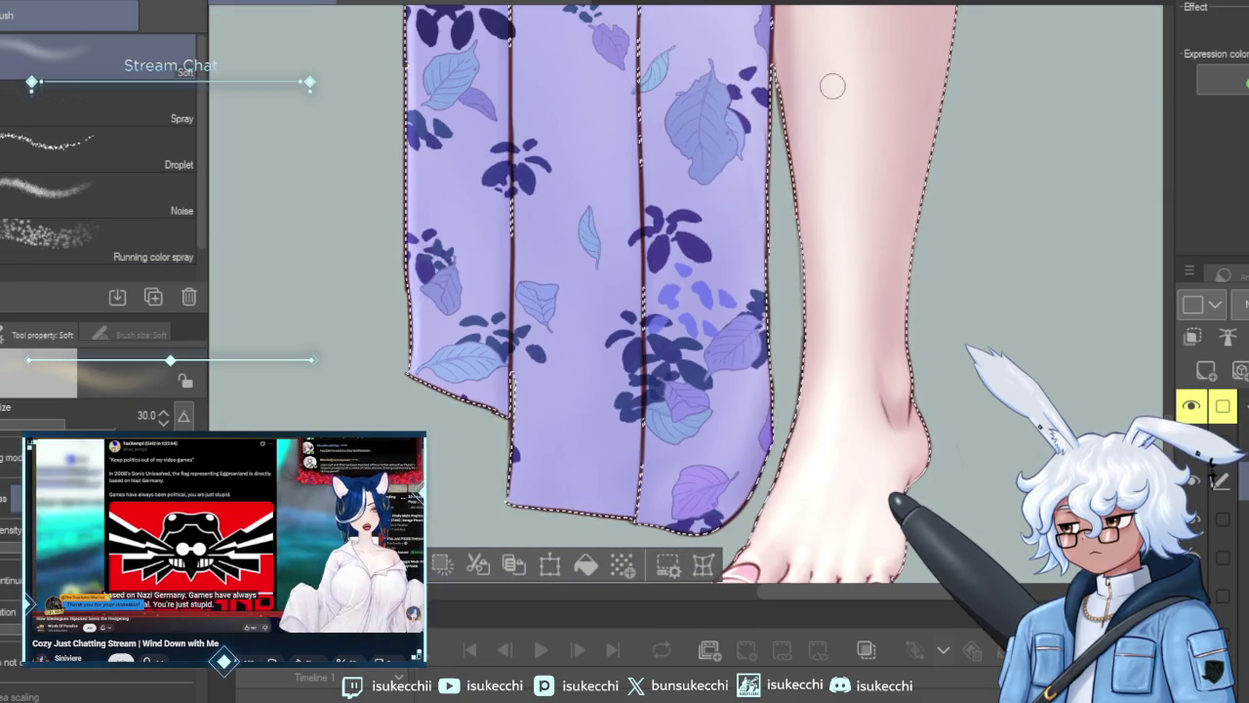
pyautogui.moveTo(847, 220); pyautogui.dragTo(850, 340)
pyautogui.moveTo(831, 48); pyautogui.dragTo(843, 474)
pyautogui.moveTo(849, 158); pyautogui.dragTo(848, 324)
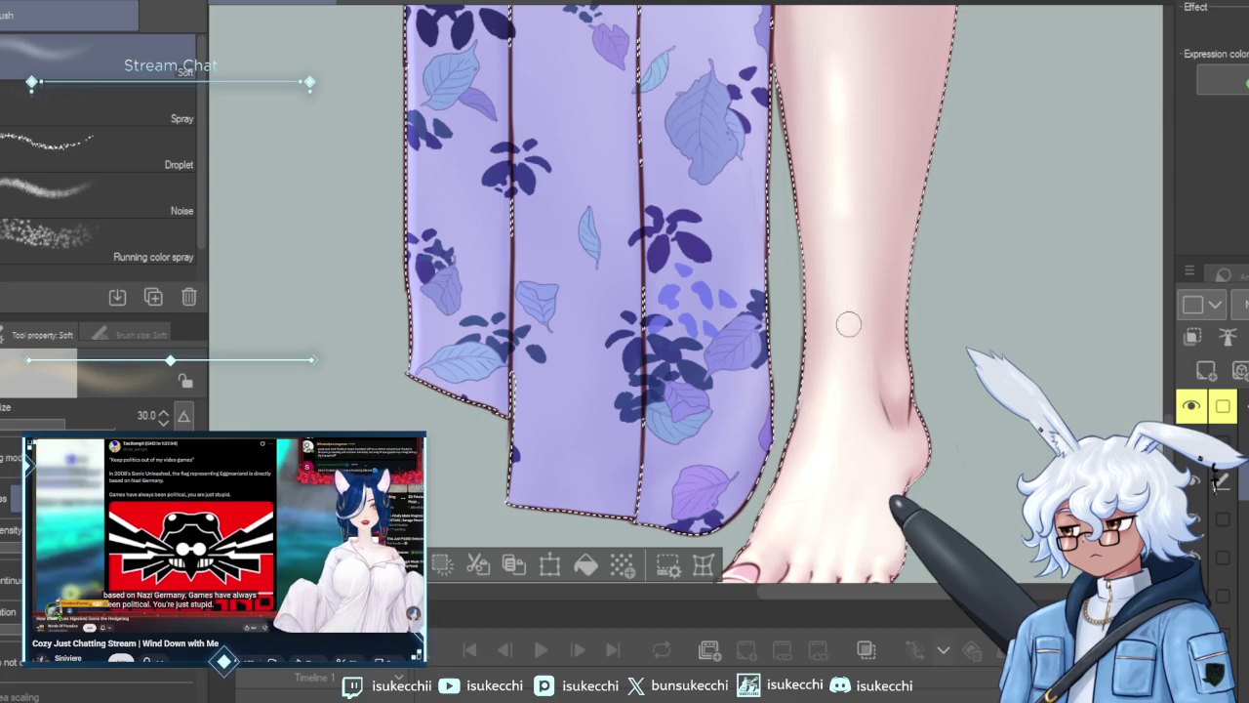
pyautogui.moveTo(830, 476); pyautogui.dragTo(1034, 343)
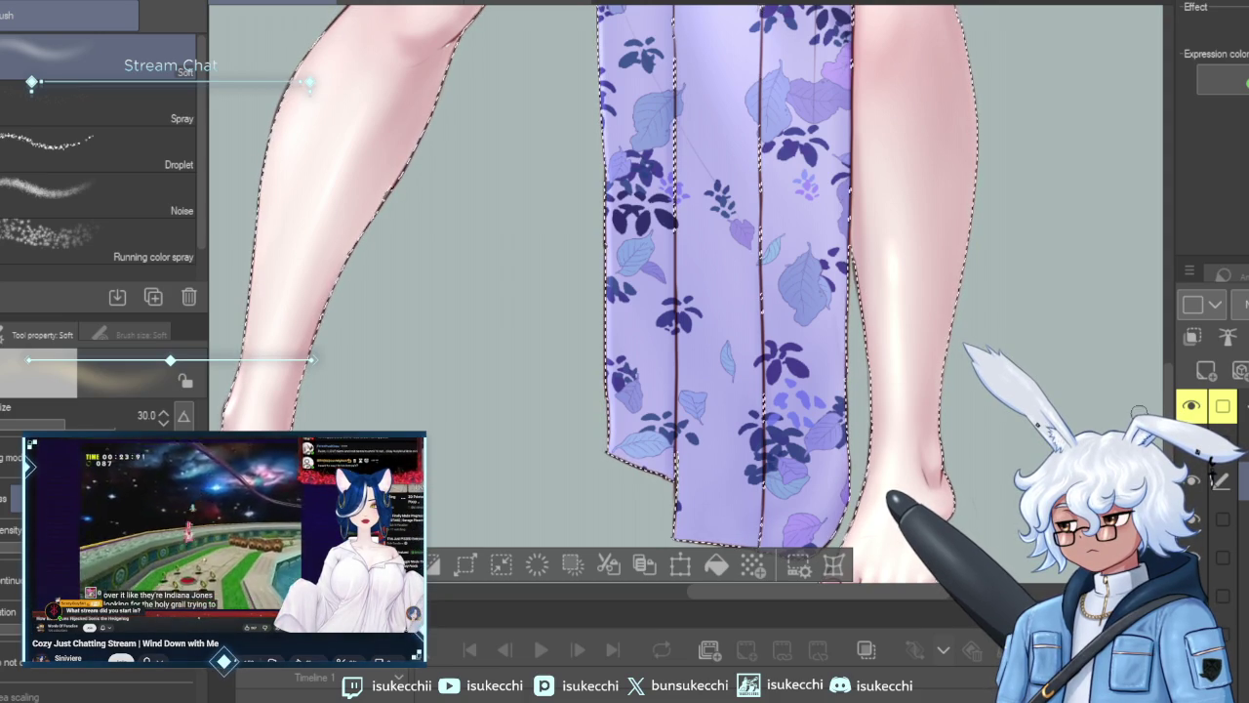
# Blend the thigh shading beside the kimono panel with a greatly enlarged Blur brush.
pyautogui.scroll(3, 984, 204)
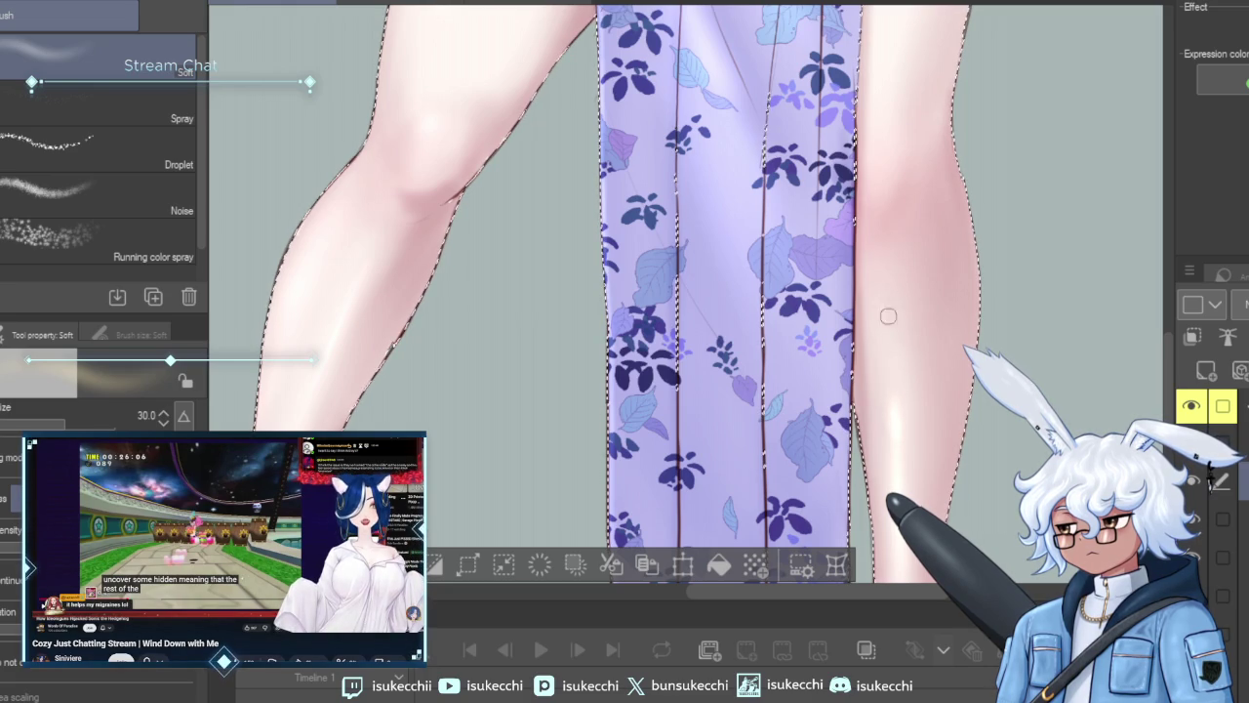
pyautogui.scroll(3, 909, 291)
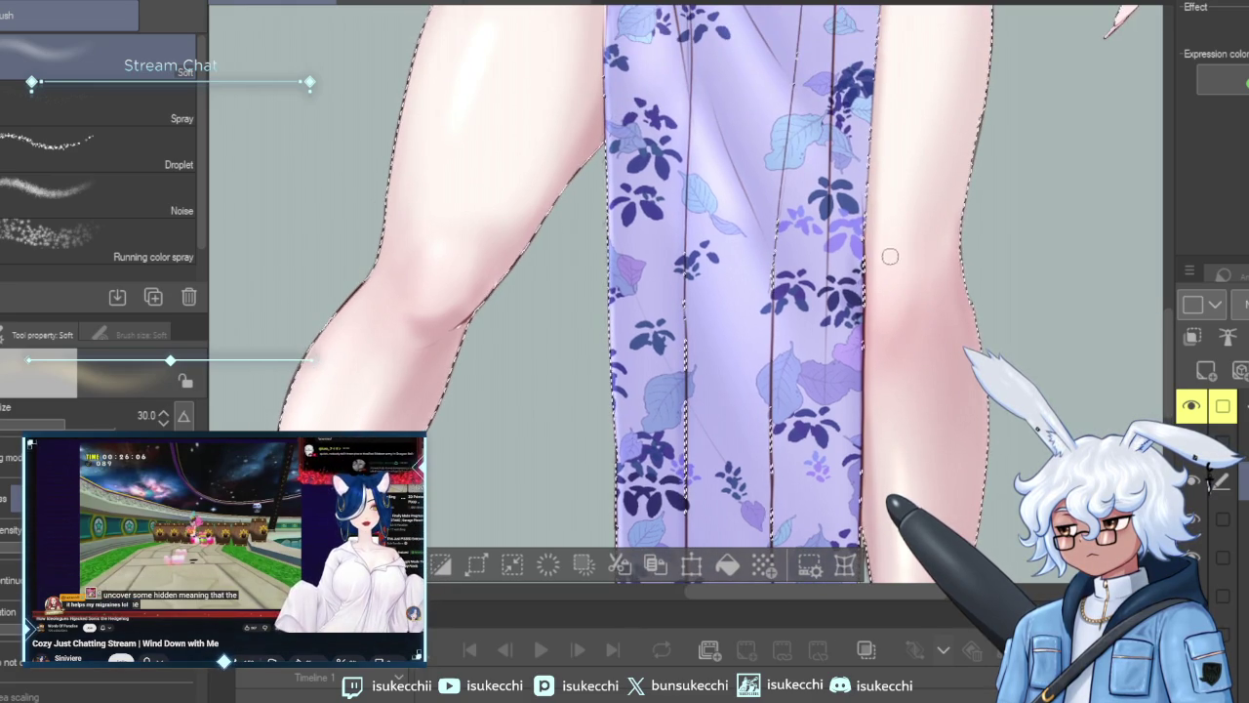
pyautogui.scroll(3, 907, 210)
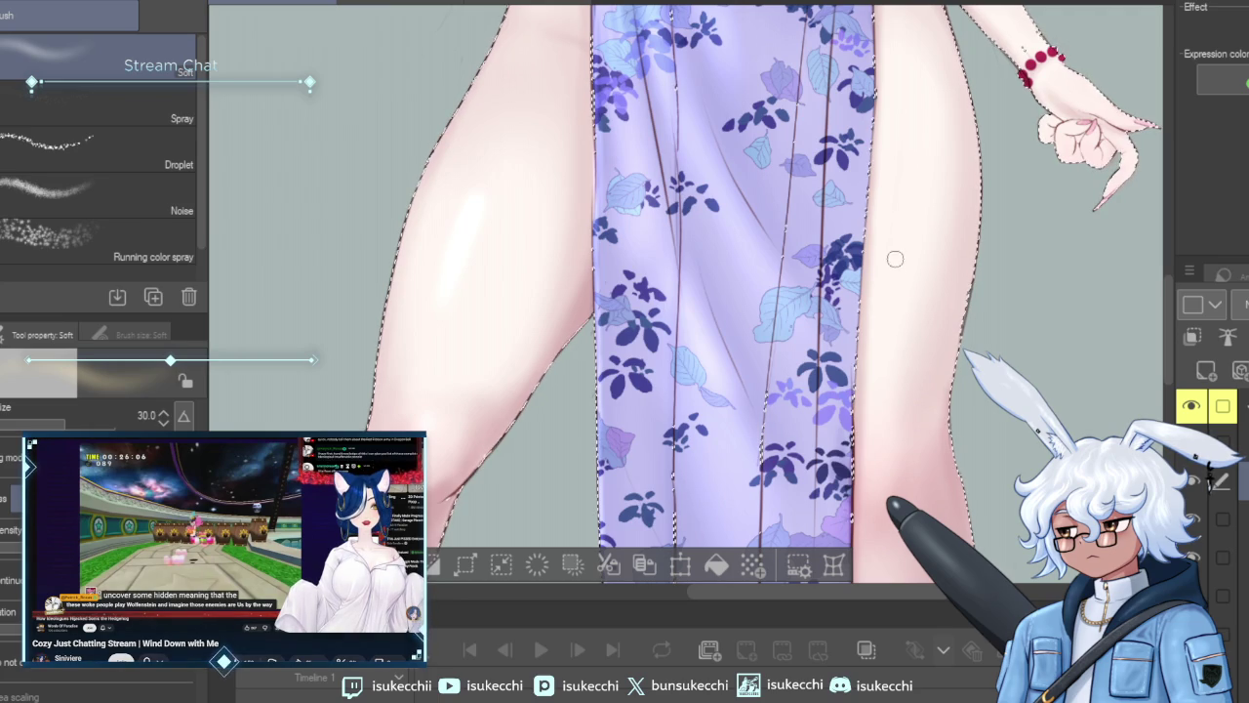
pyautogui.scroll(-1, 873, 215)
pyautogui.scroll(-1, 888, 216)
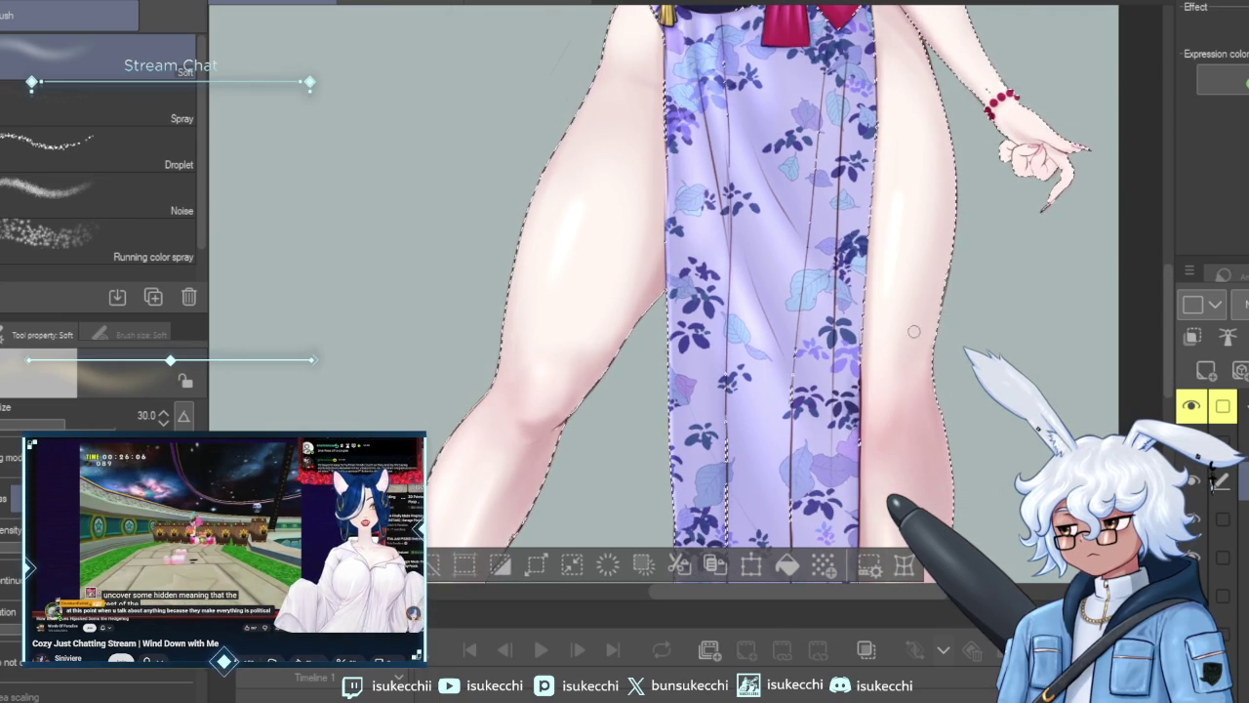
pyautogui.press('j')
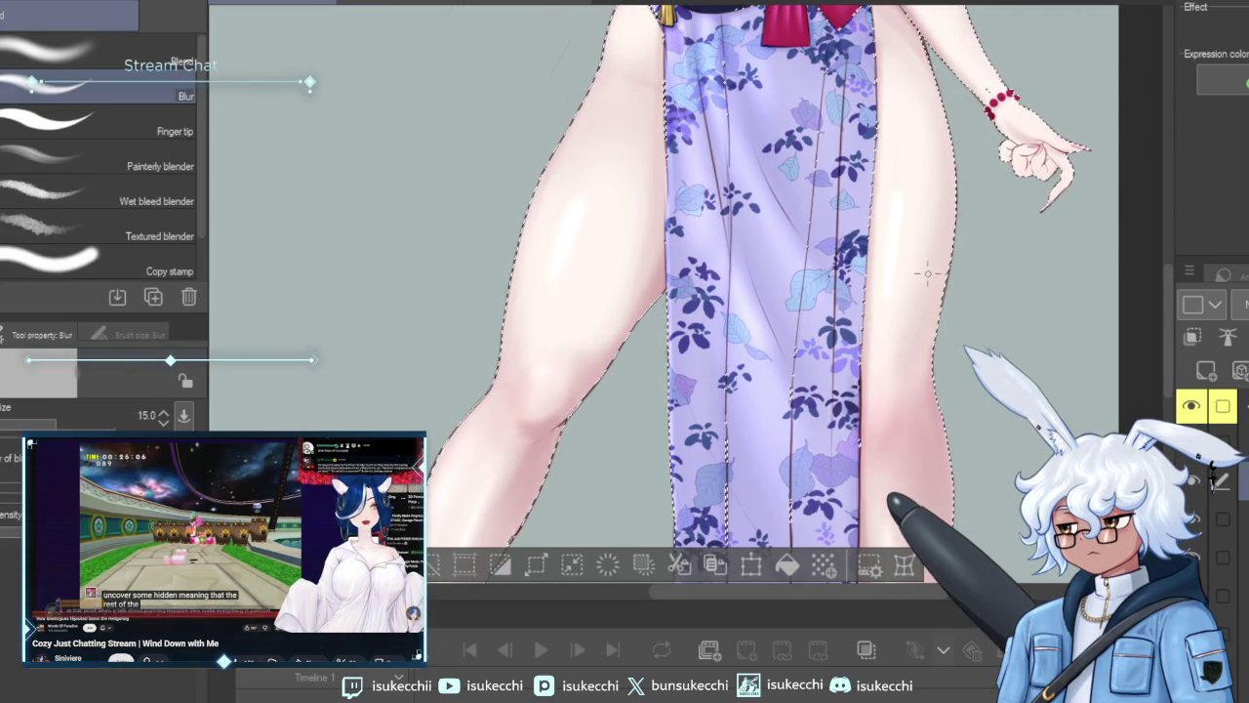
pyautogui.press(']')
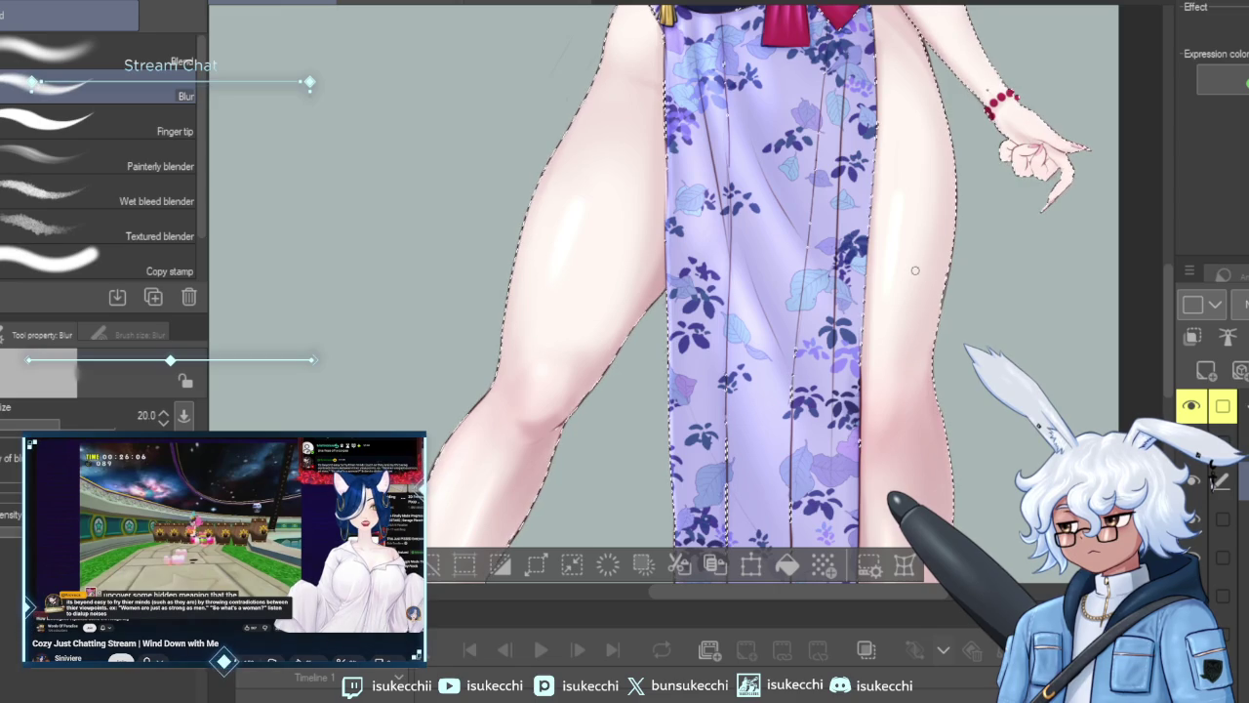
pyautogui.press(']')
pyautogui.press(']')
pyautogui.press(']')
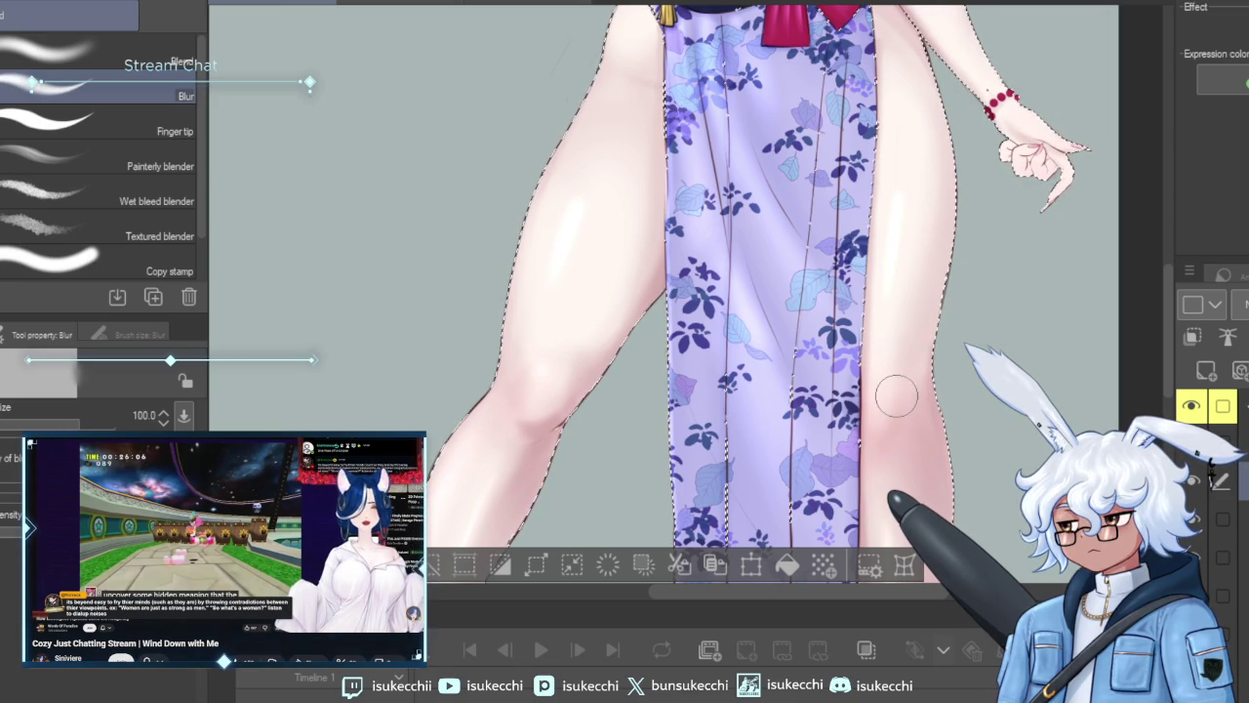
# Soften the thigh shading further with a greatly enlarged Soft eraser.
pyautogui.scroll(-3, 896, 396)
pyautogui.scroll(2, 900, 265)
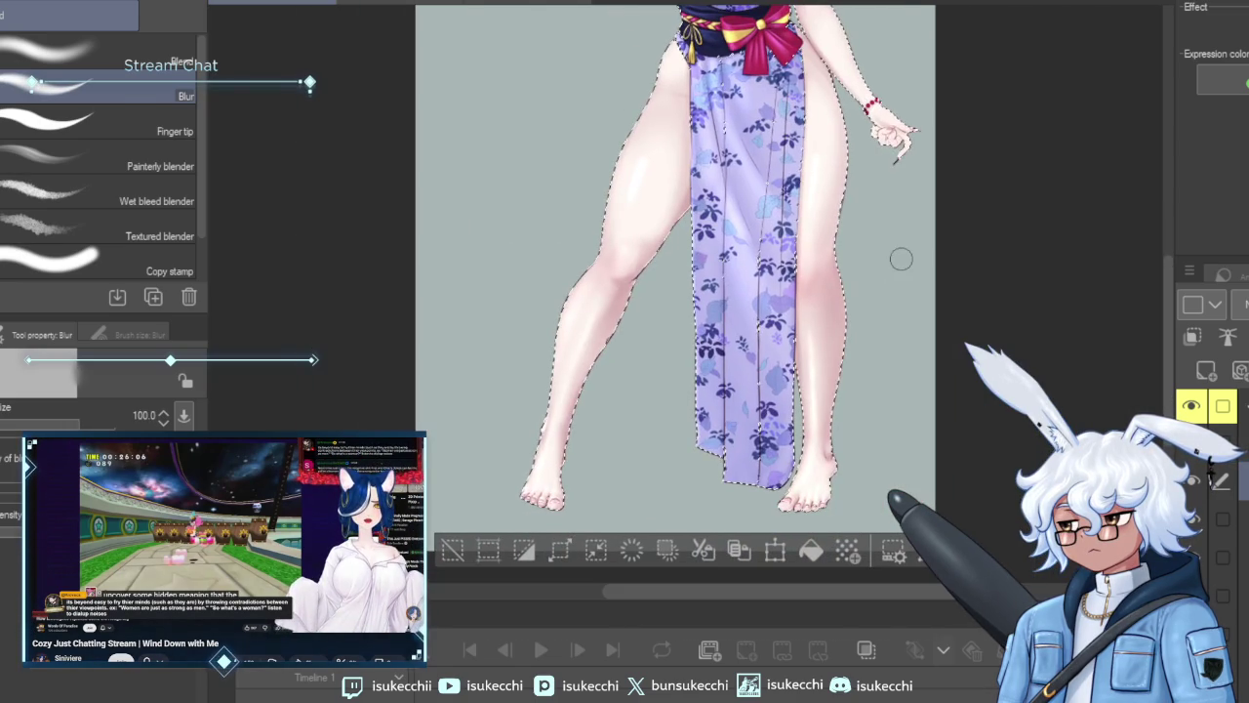
pyautogui.press('e')
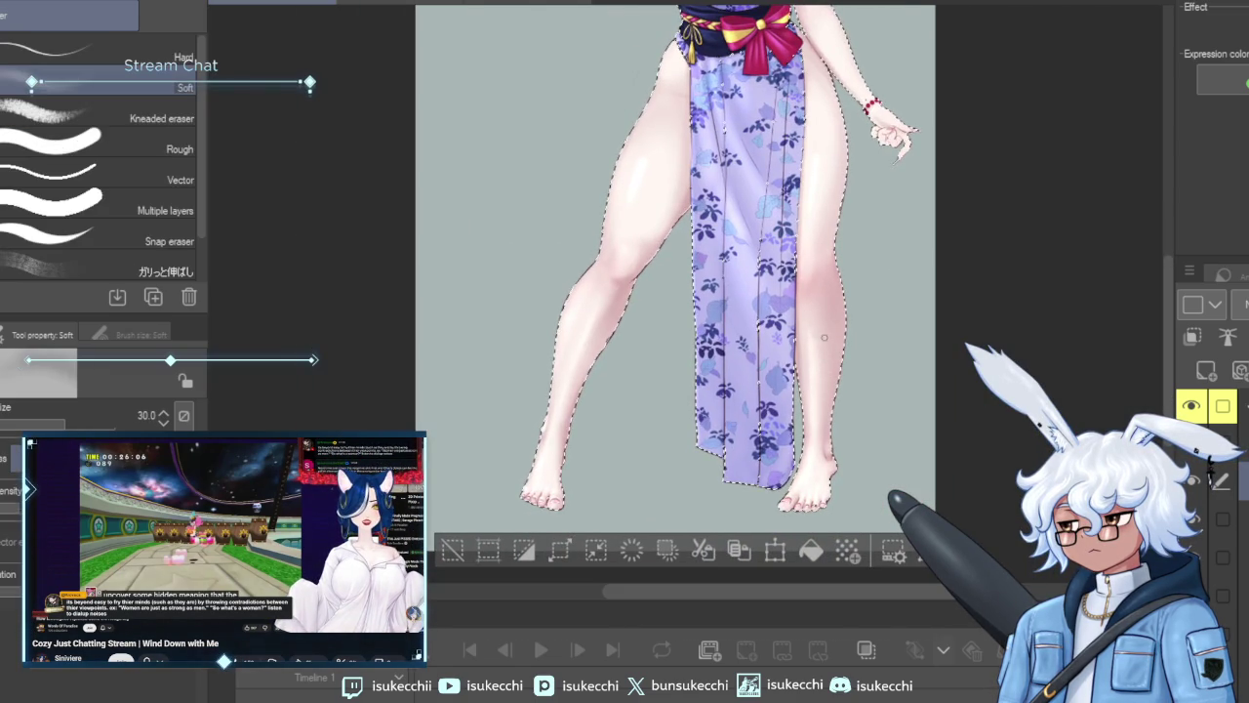
pyautogui.press(']')
pyautogui.press(']')
pyautogui.press(']')
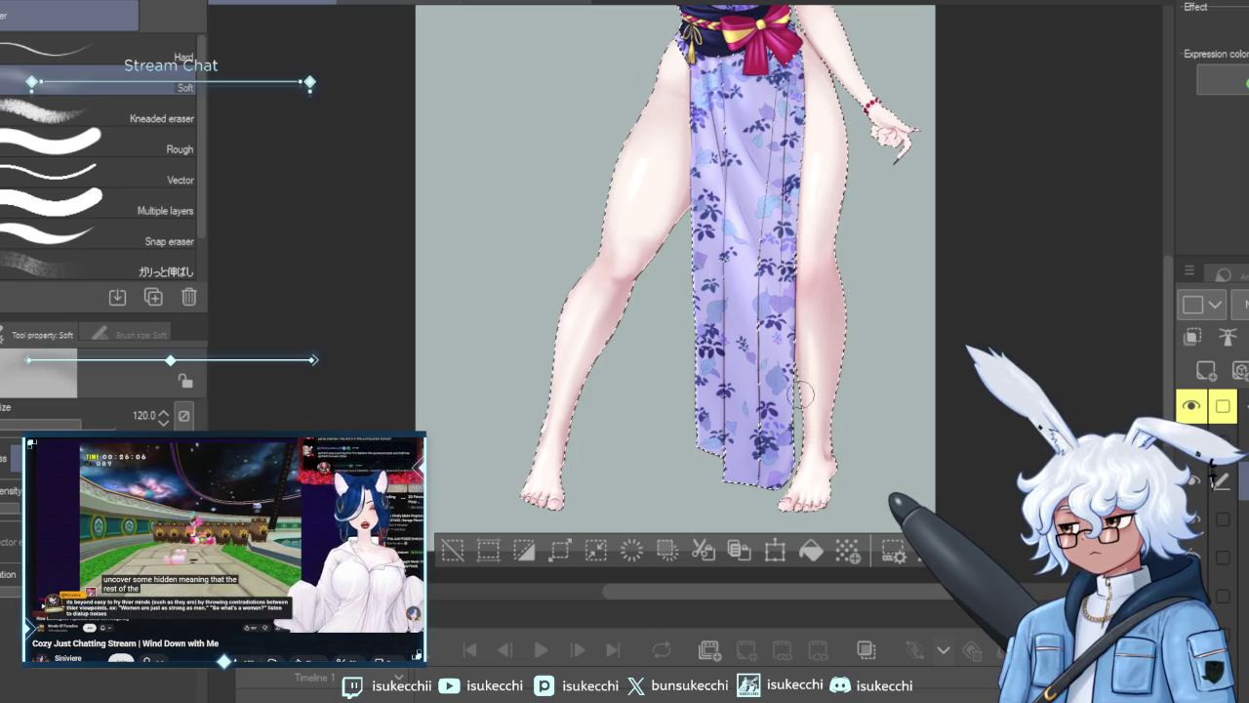
pyautogui.scroll(5, 838, 305)
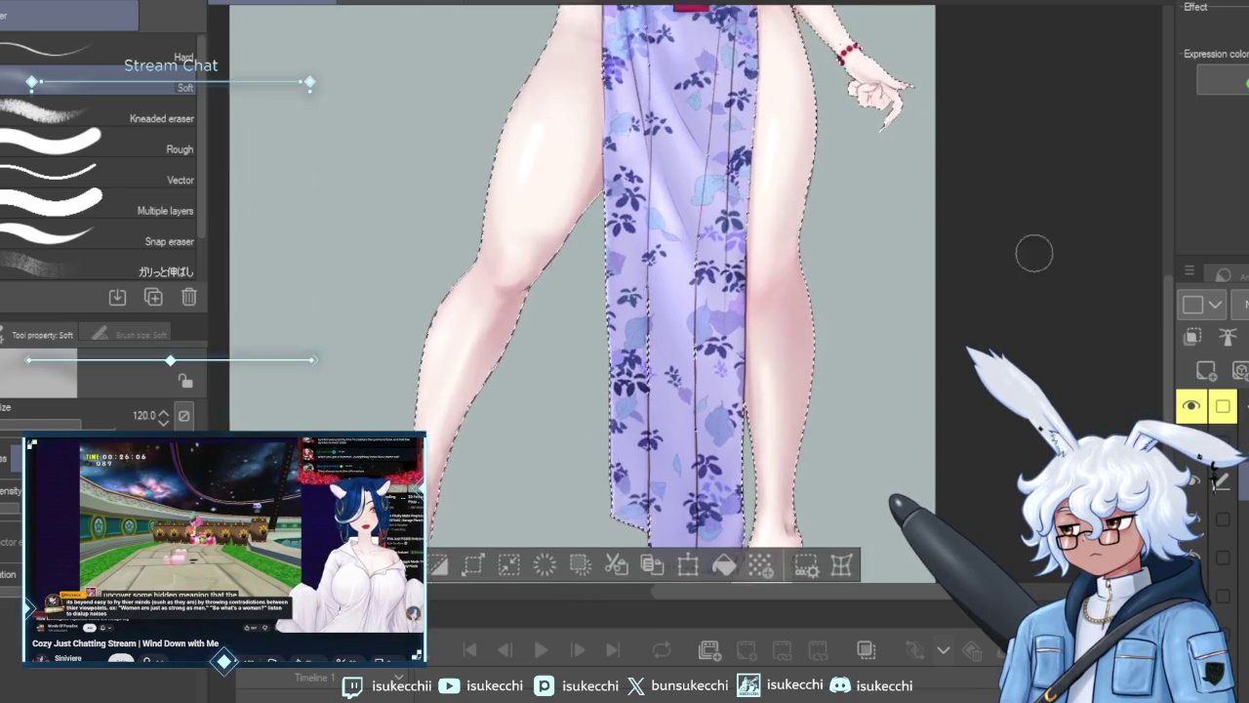
pyautogui.scroll(2, 845, 345)
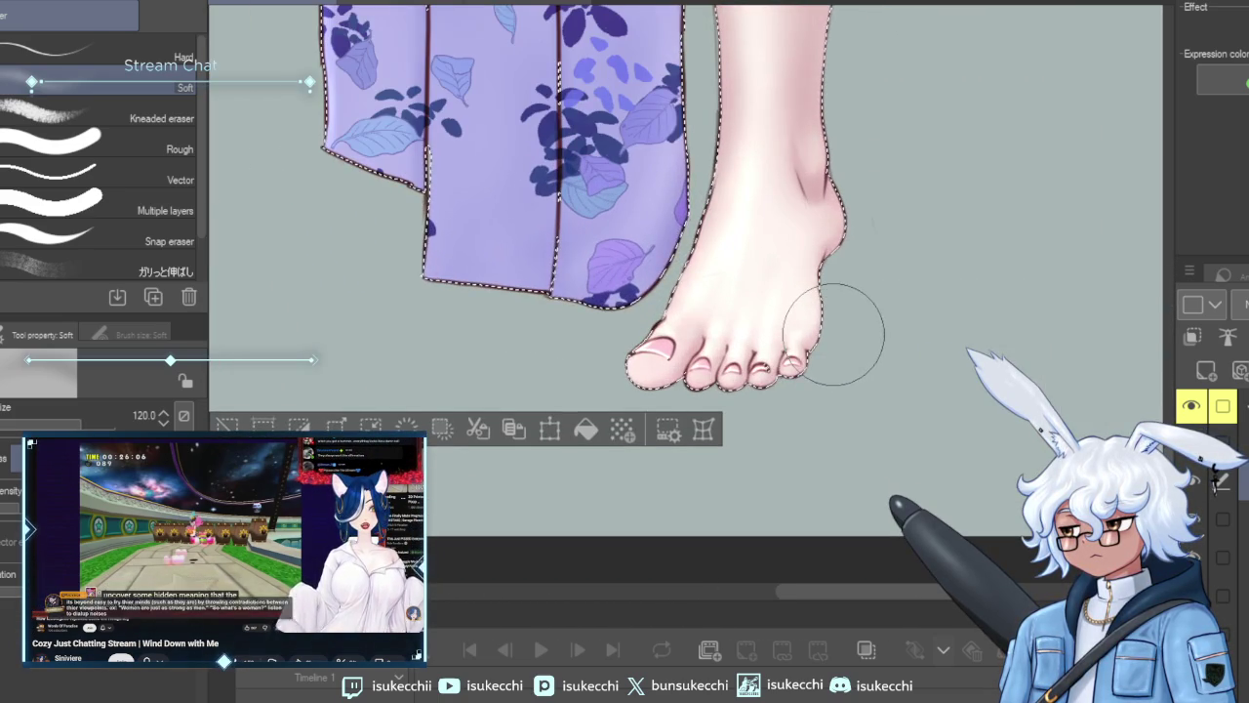
# Blend the toe shading with a small Blur brush.
pyautogui.press('b')
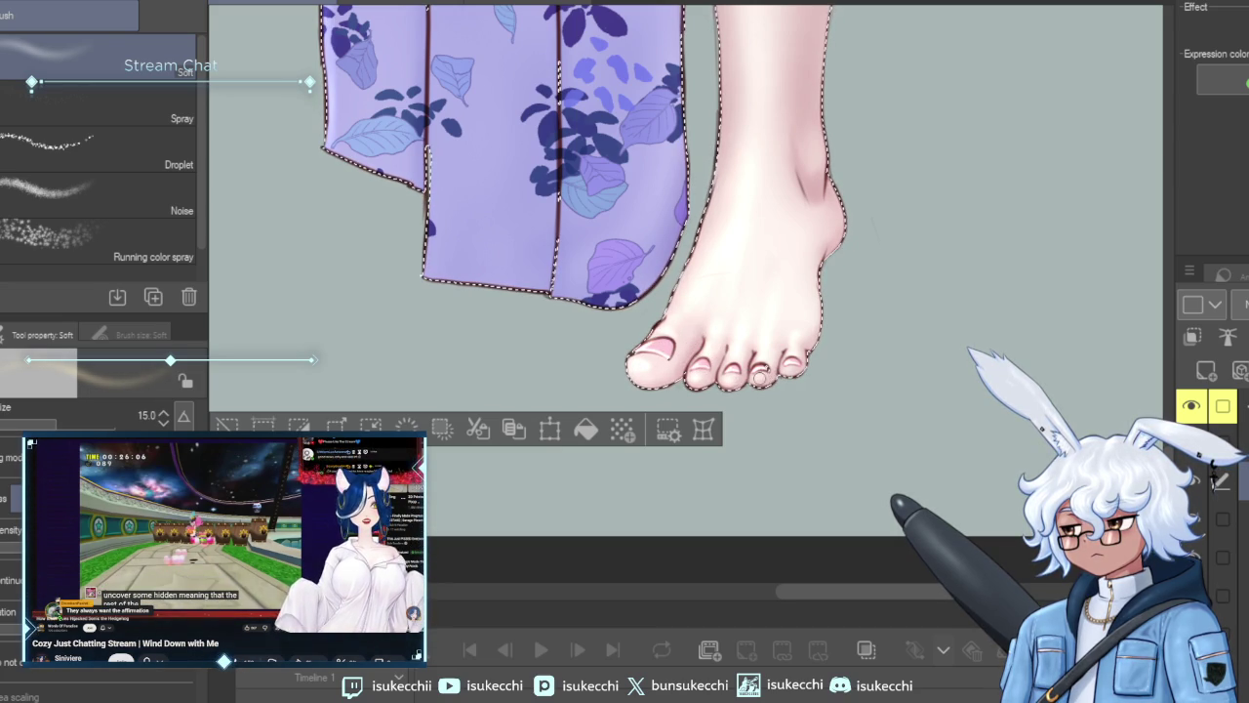
pyautogui.press('j')
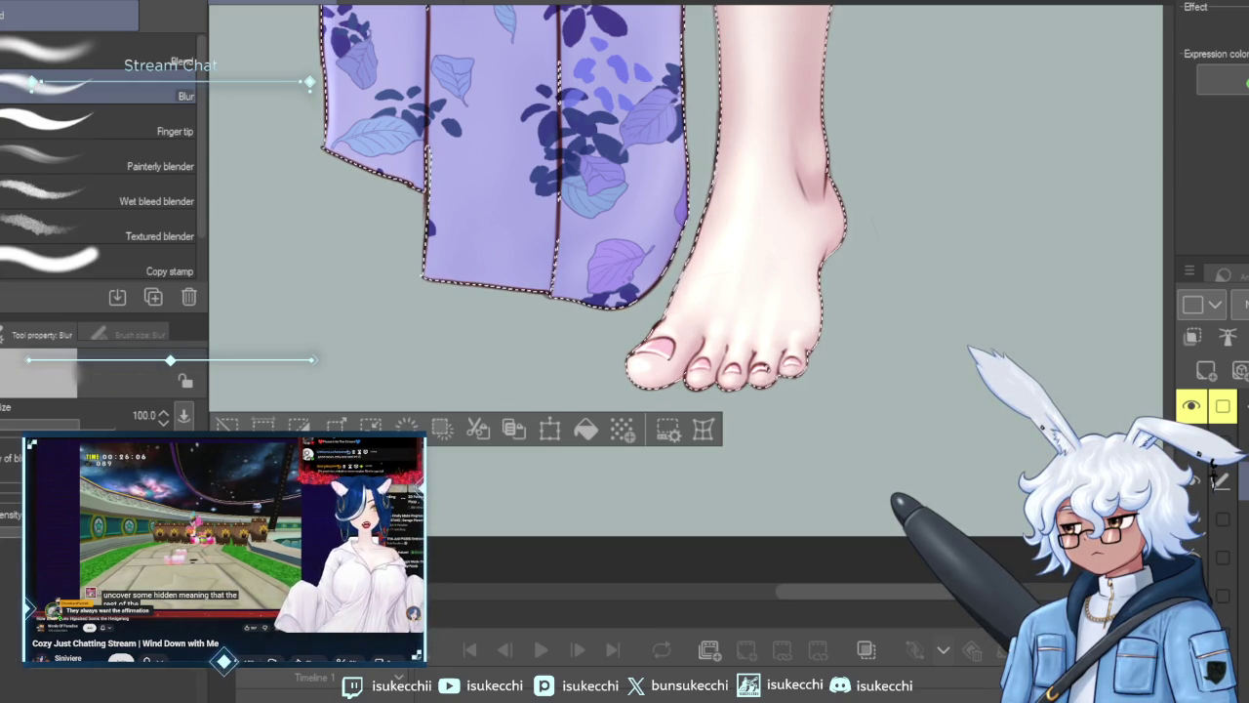
pyautogui.press('[')
pyautogui.press('[')
pyautogui.press('[')
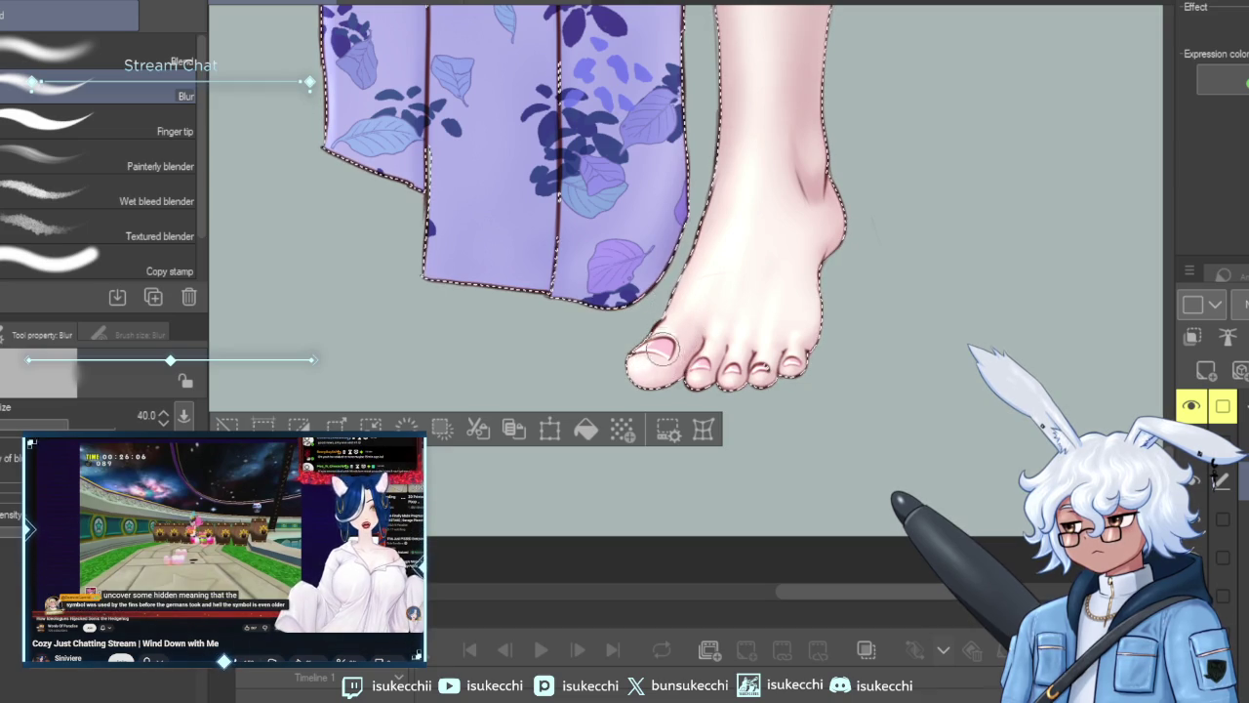
pyautogui.press(']')
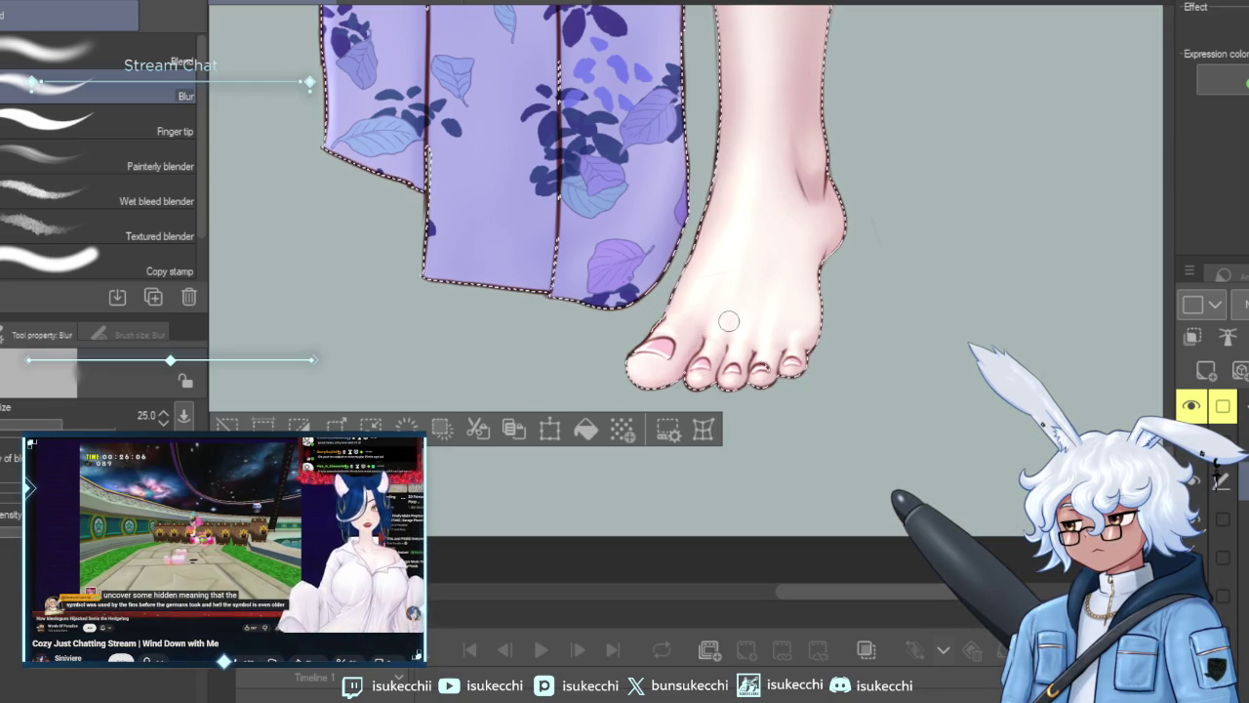
pyautogui.moveTo(719, 315); pyautogui.dragTo(875, 282)
# Mirror the canvas, touch up the toes with airbrush and blur, then deselect the foot.
pyautogui.press('h')
pyautogui.moveTo(653, 257); pyautogui.dragTo(770, 266)
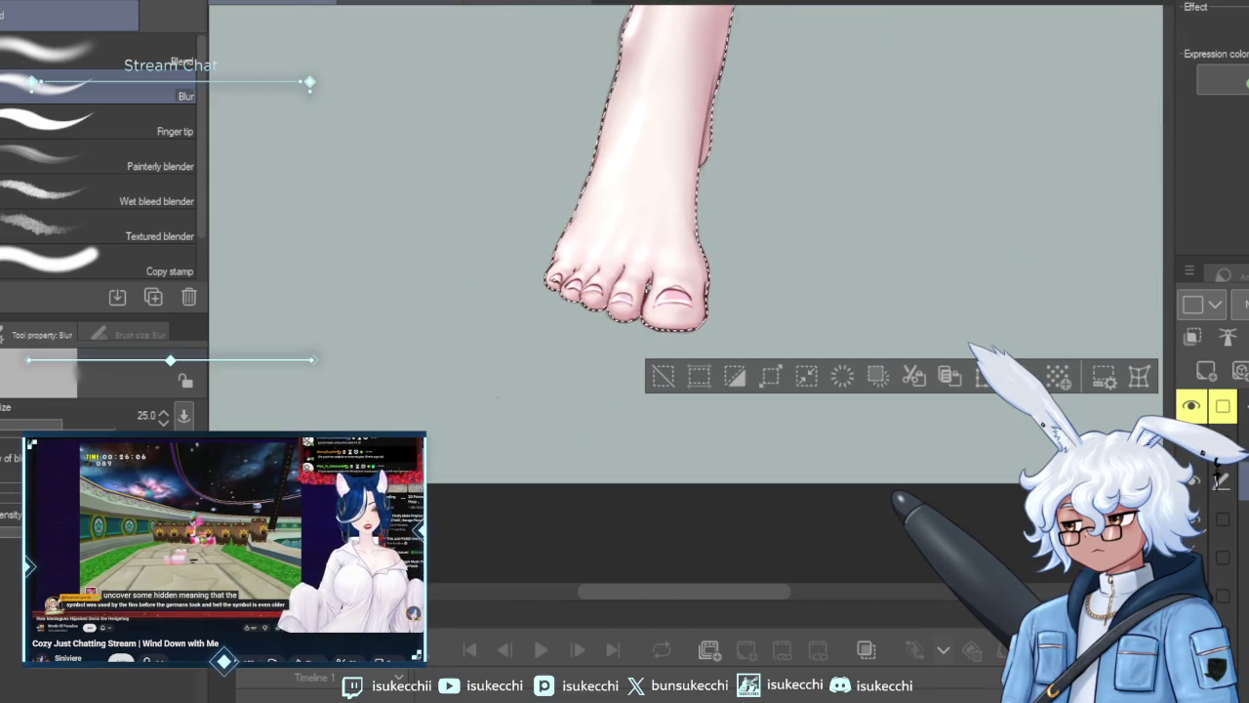
pyautogui.press('b')
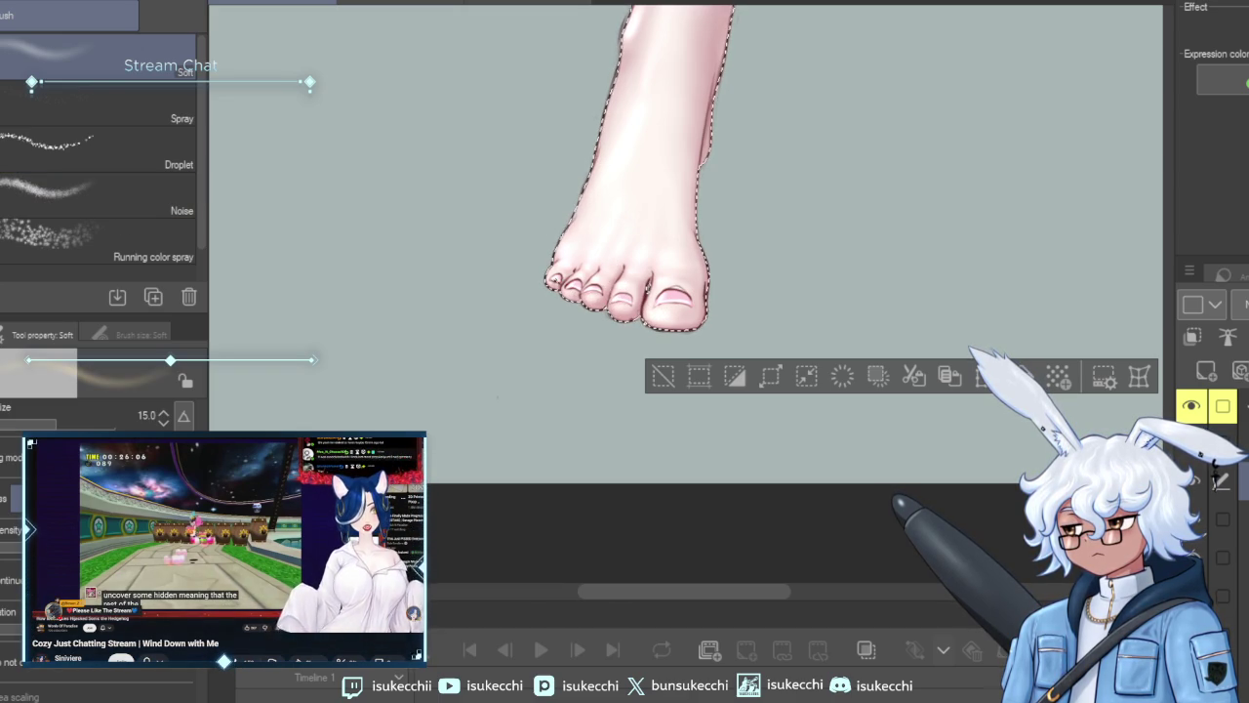
pyautogui.press('j')
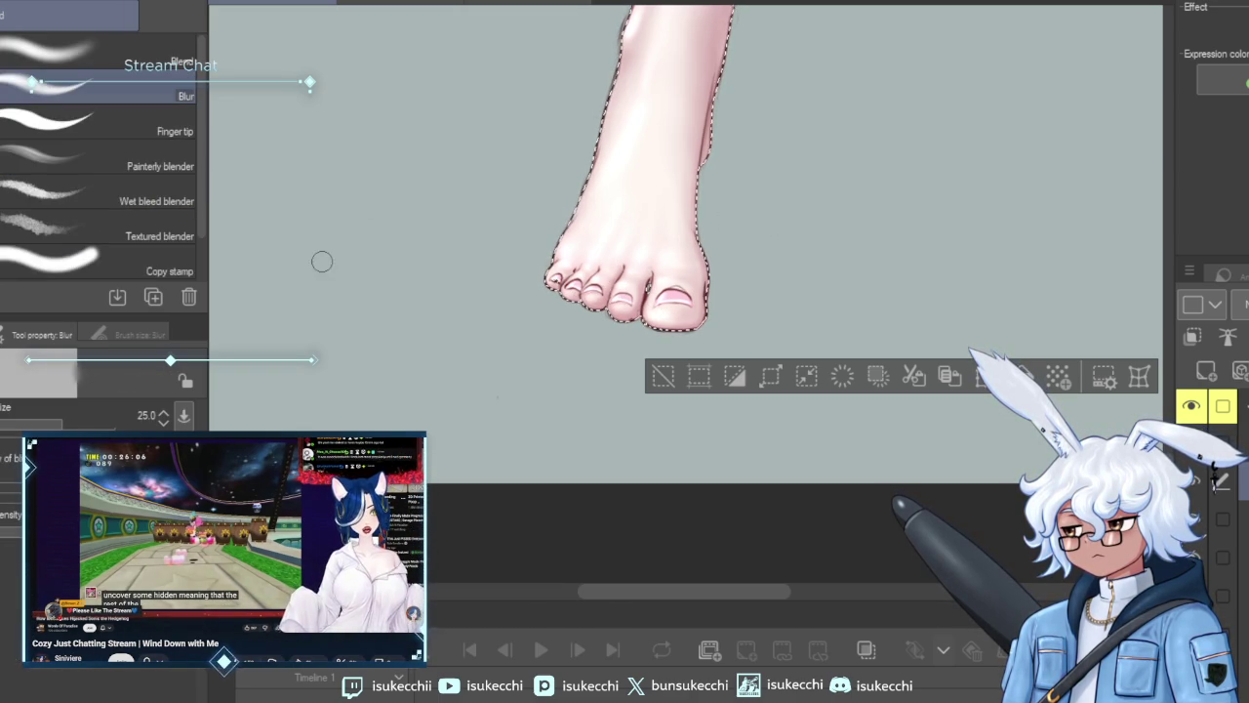
pyautogui.press('m')
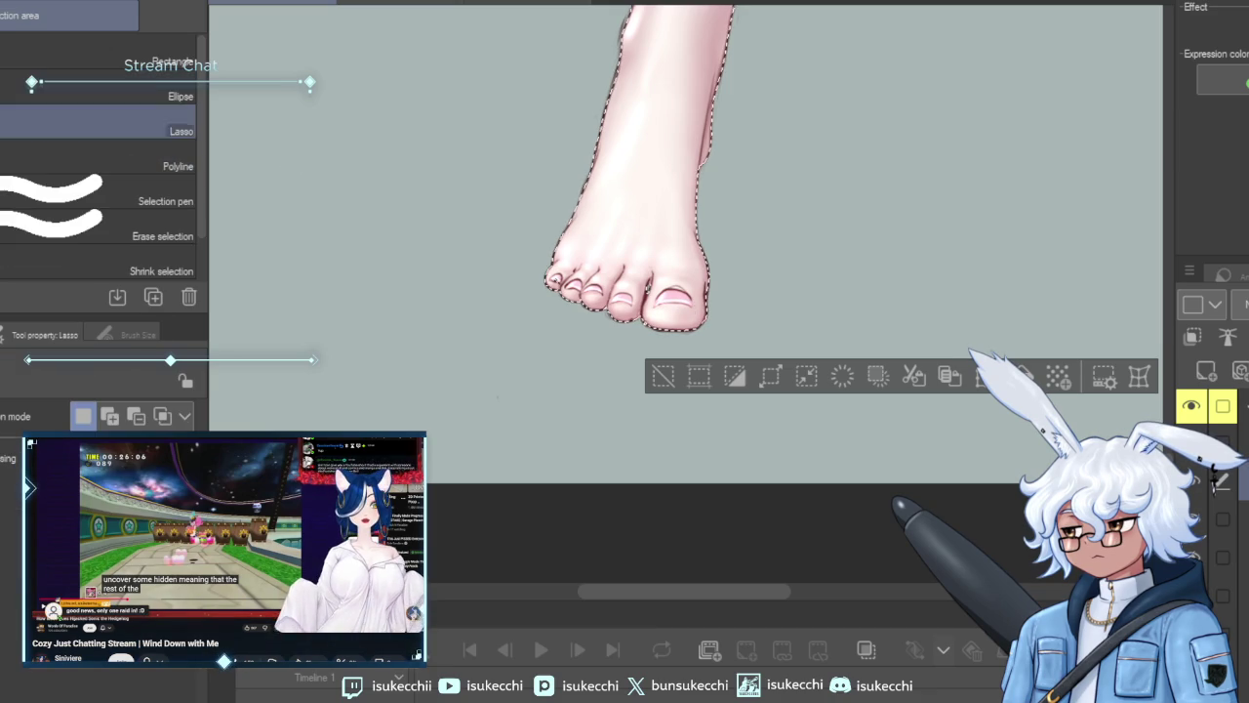
pyautogui.hotkey('ctrl', 'd')
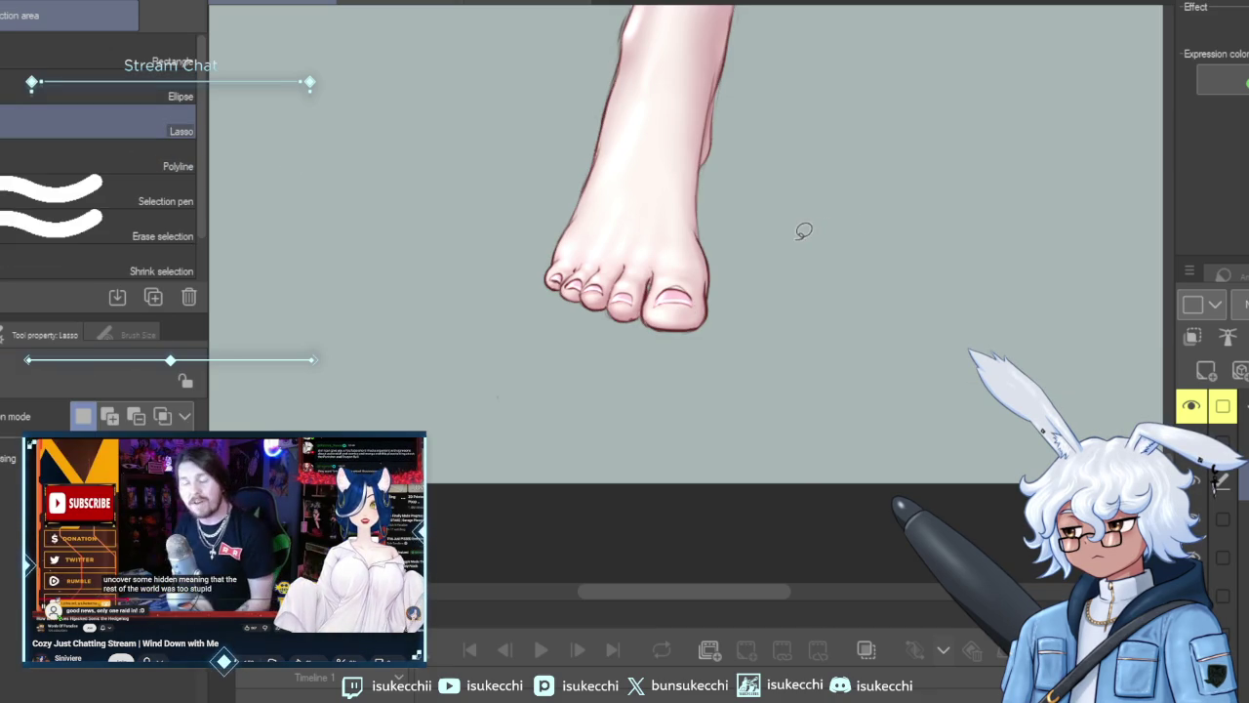
# Move up to the target layer in the stack and pick the Thick paint Round mixing brush.
pyautogui.scroll(1, 806, 231)
pyautogui.hotkey('ctrl', 'shift', 'n')
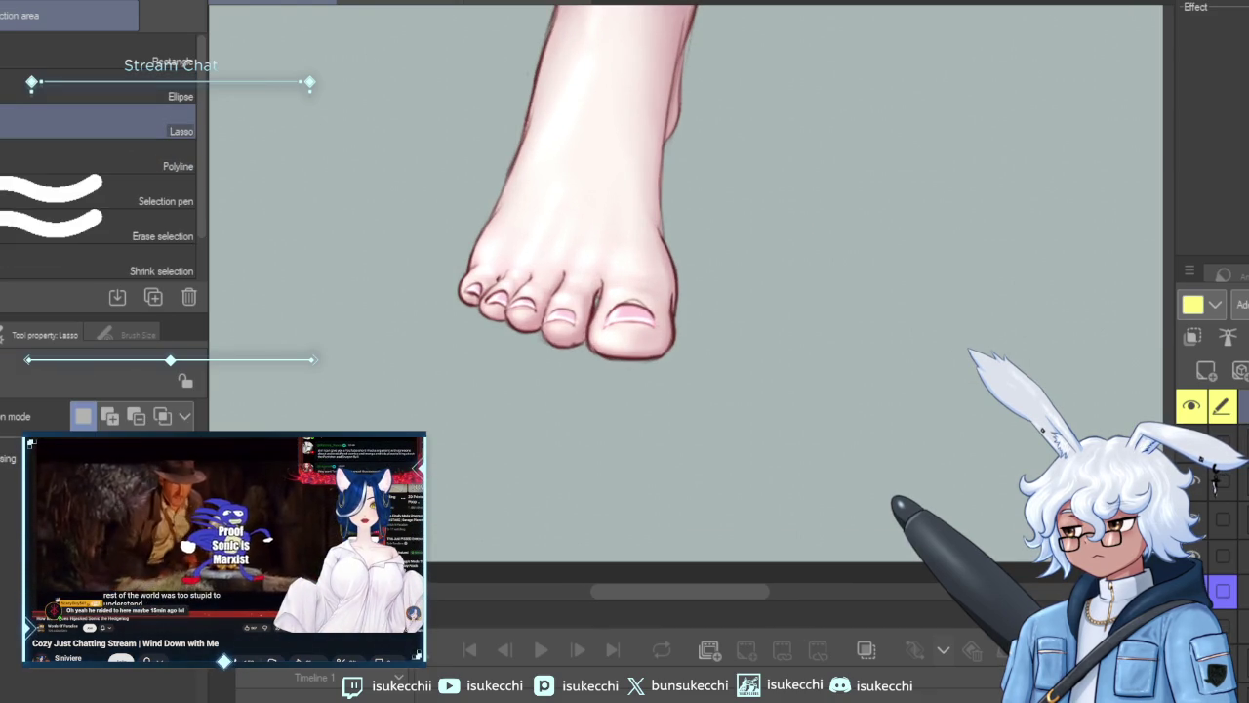
pyautogui.hotkey('ctrl', 'z')
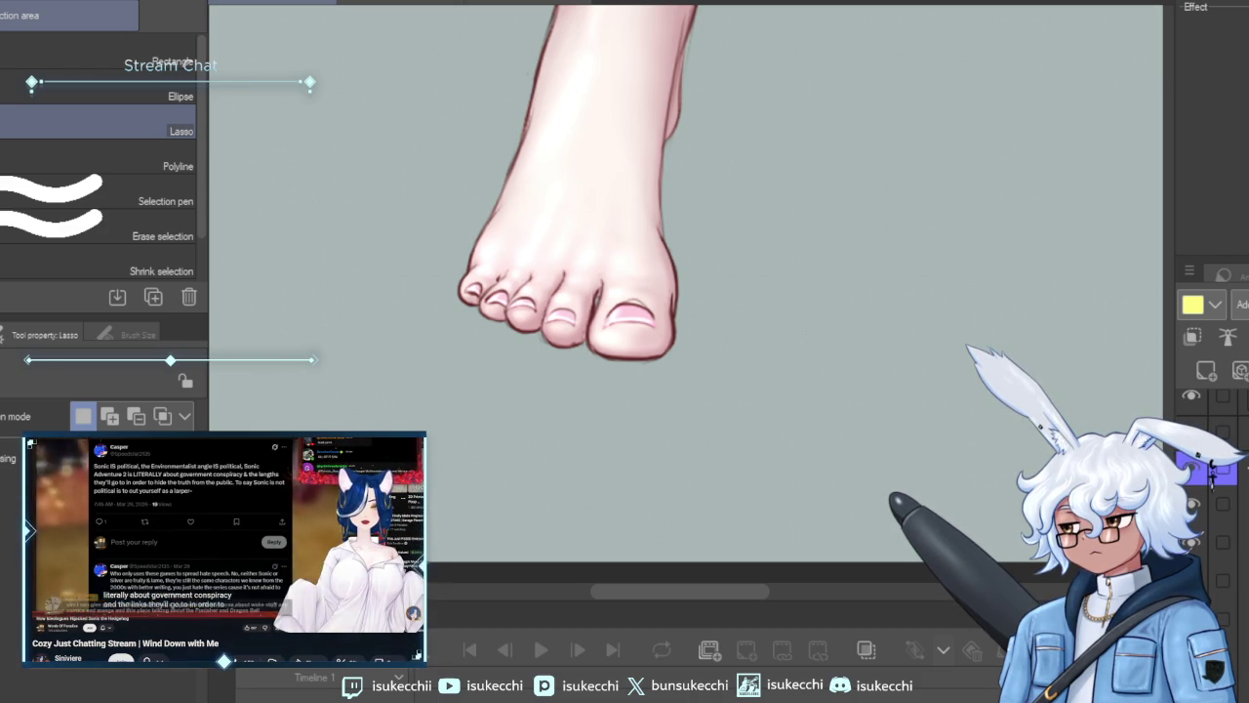
pyautogui.hotkey('alt', '[')
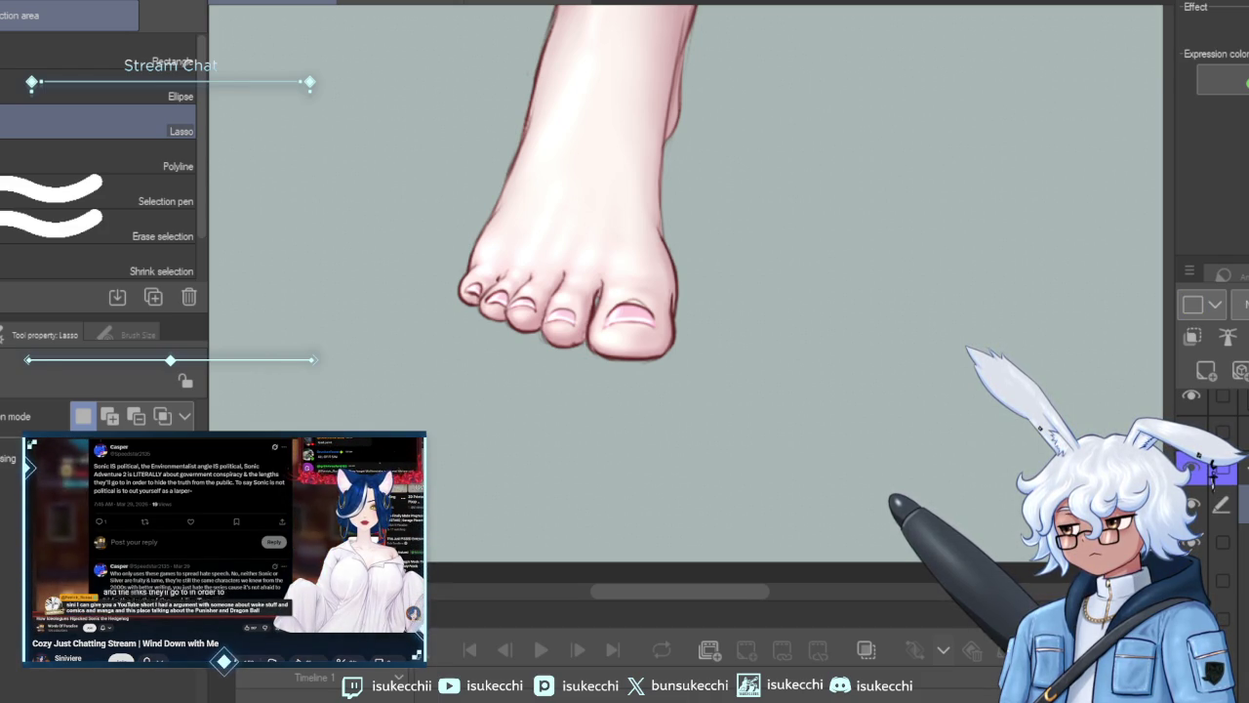
pyautogui.hotkey('alt', ']')
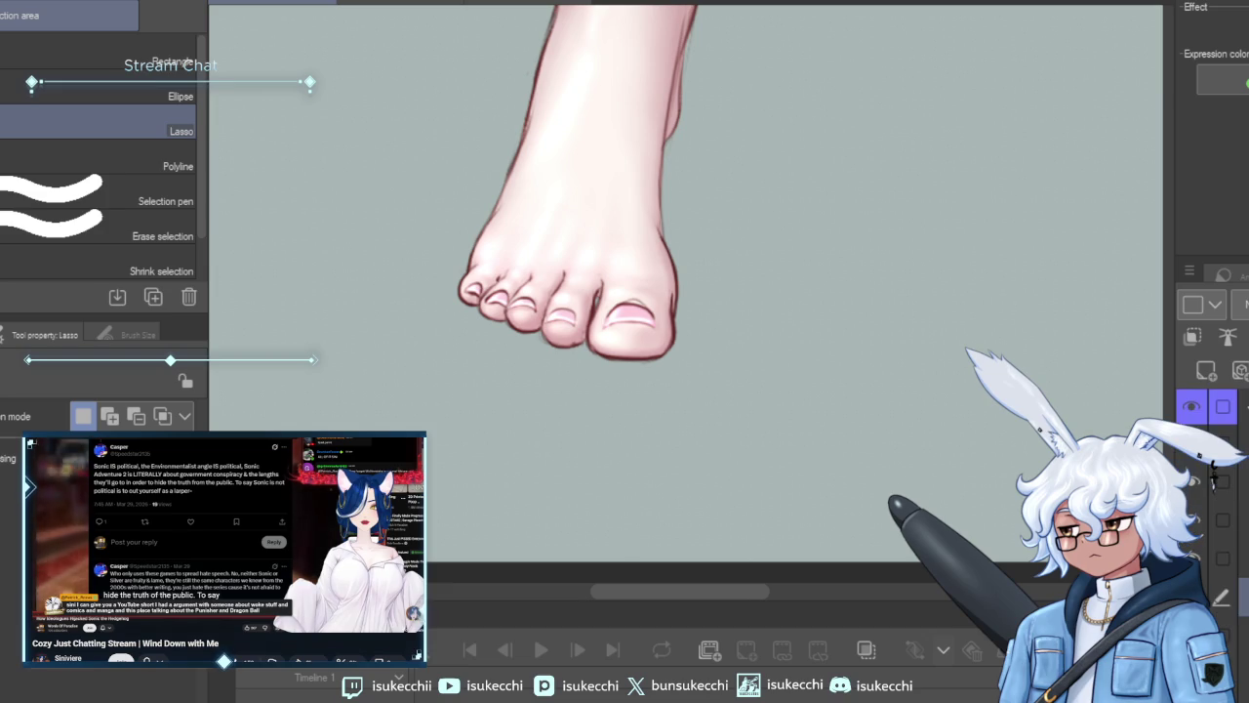
pyautogui.press('b')
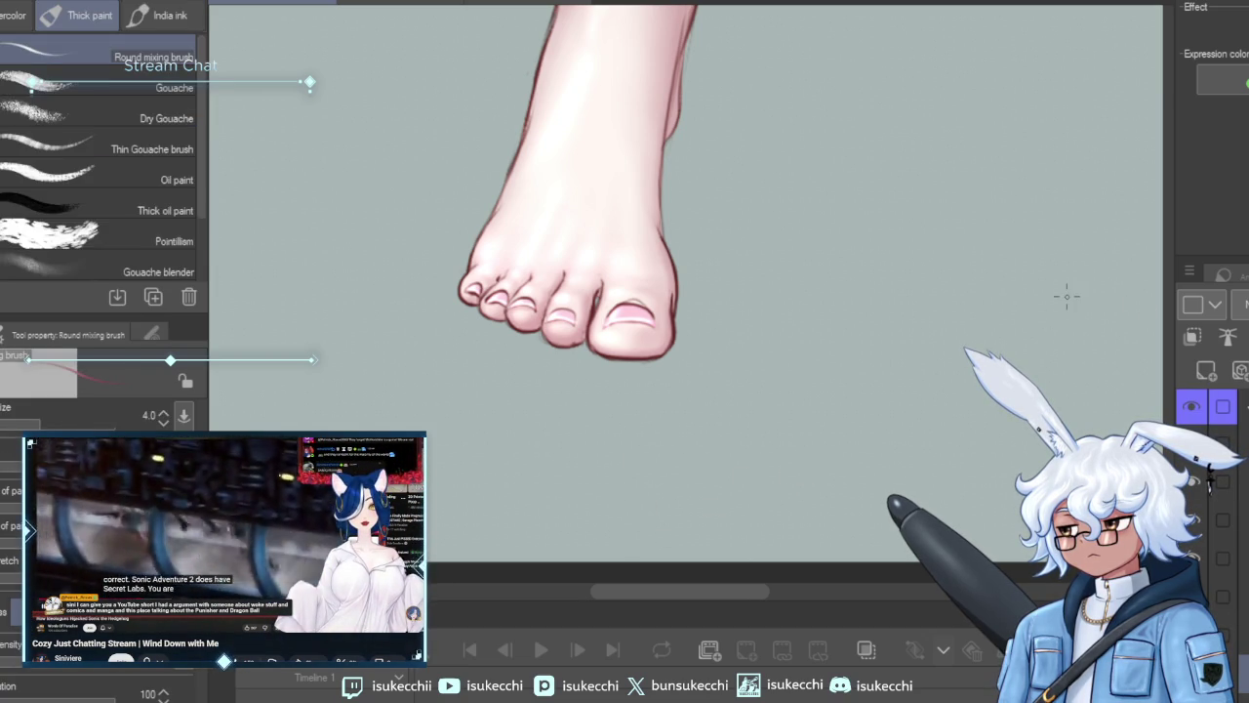
# Darken the right edge of the big toenail with a size 5–7 Soft airbrush.
pyautogui.hotkey('ctrl', '+')
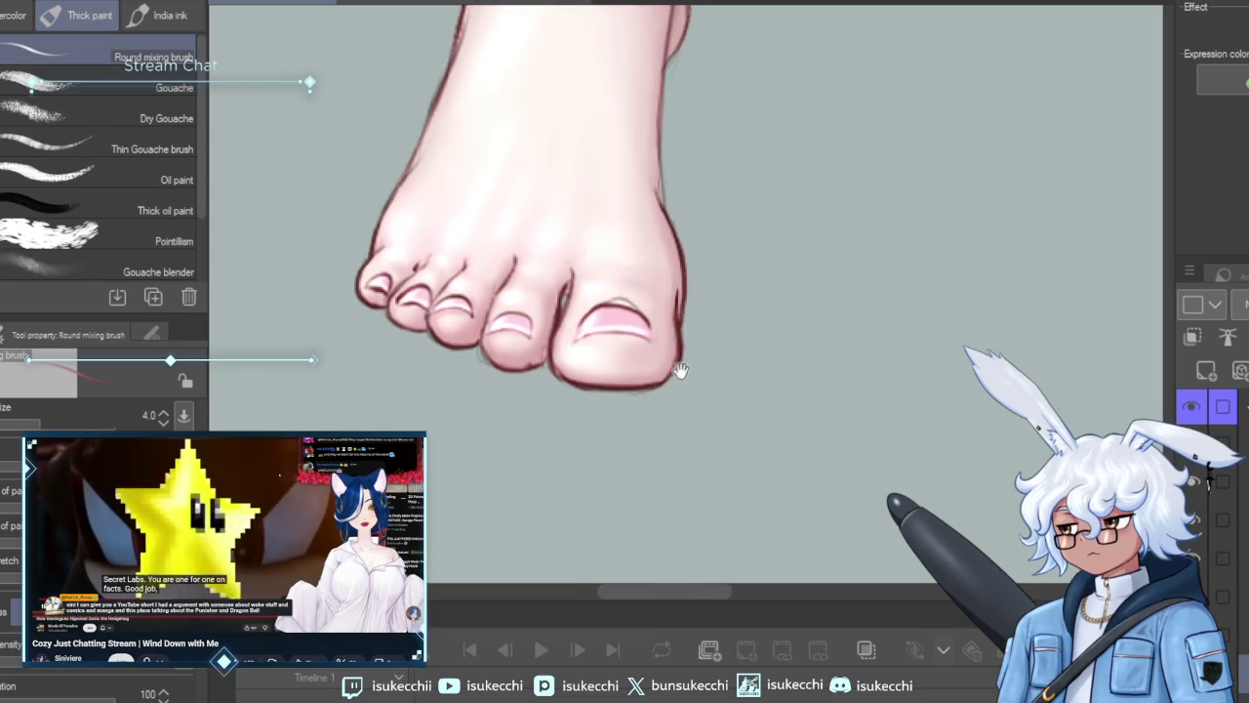
pyautogui.scroll(-2, 558, 284)
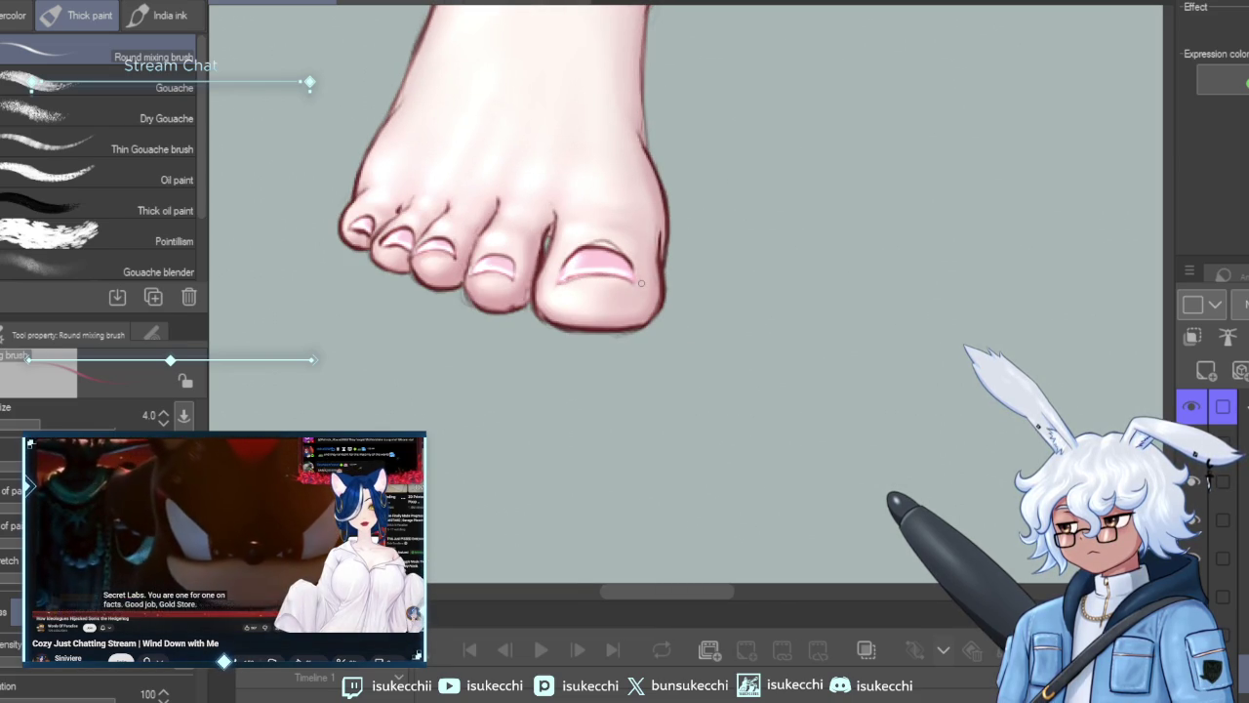
pyautogui.press('b')
pyautogui.press('[')
pyautogui.press('[')
pyautogui.press('[')
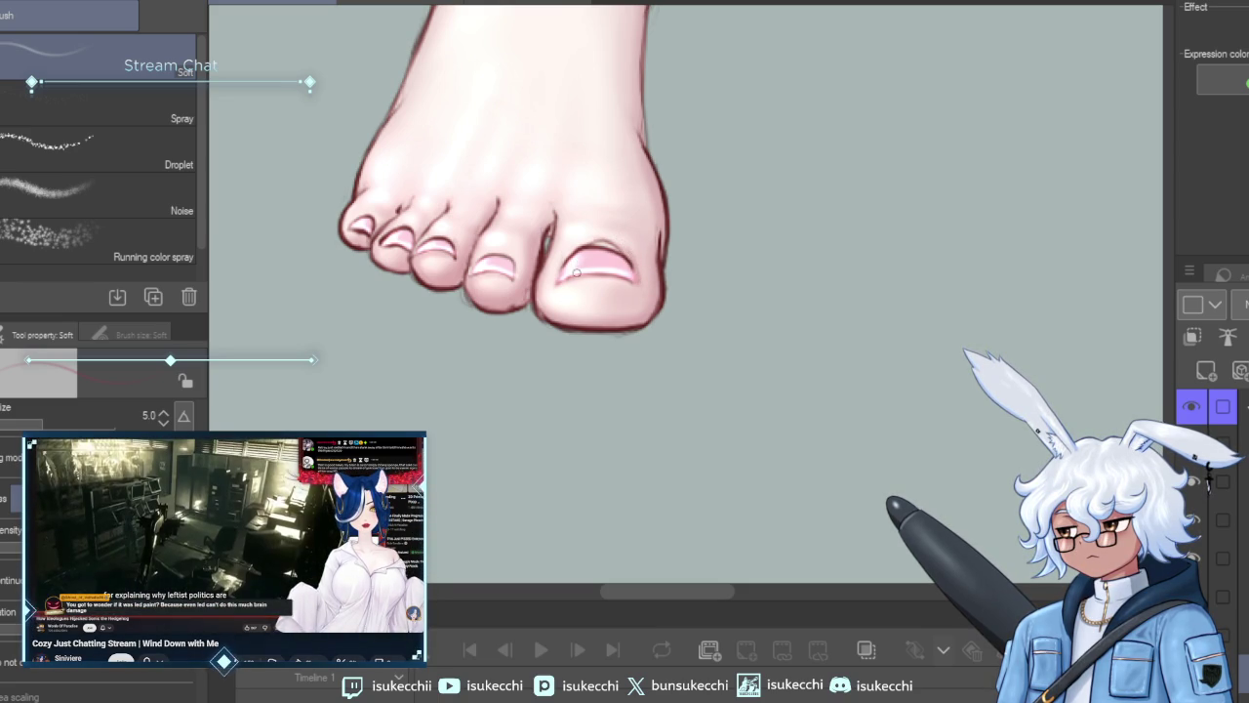
pyautogui.press(']')
pyautogui.press(']')
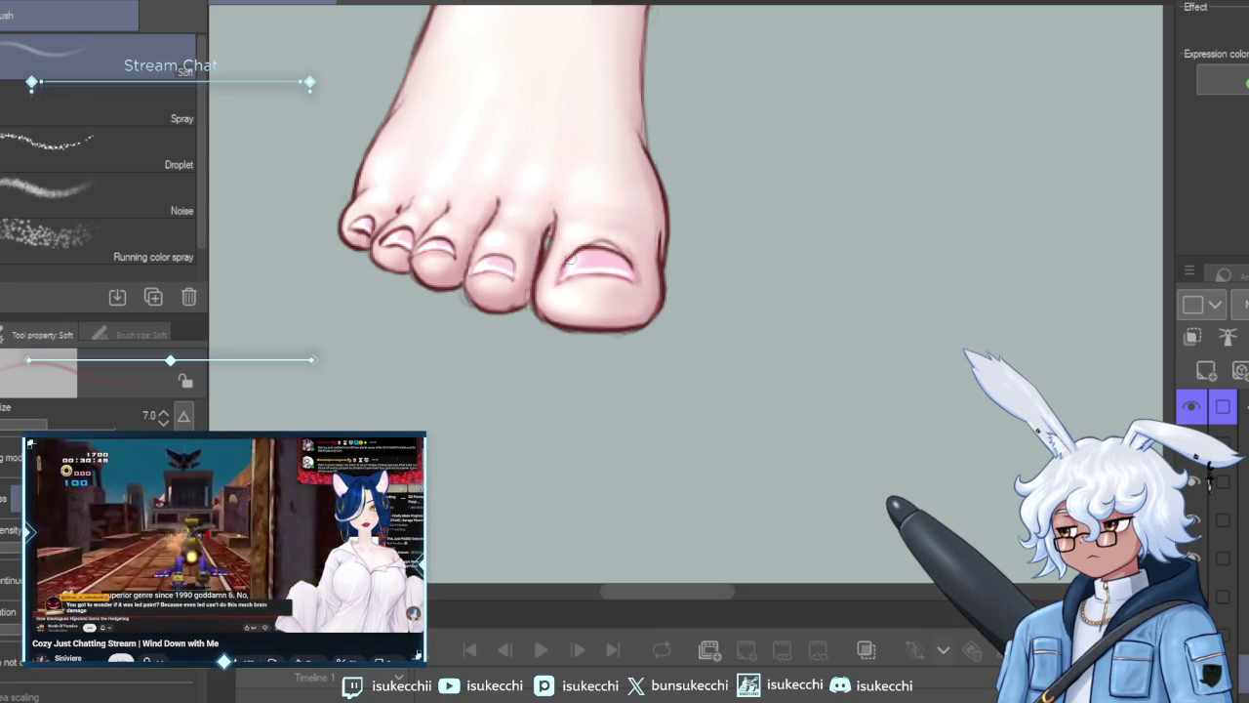
pyautogui.moveTo(621, 260); pyautogui.dragTo(624, 276)
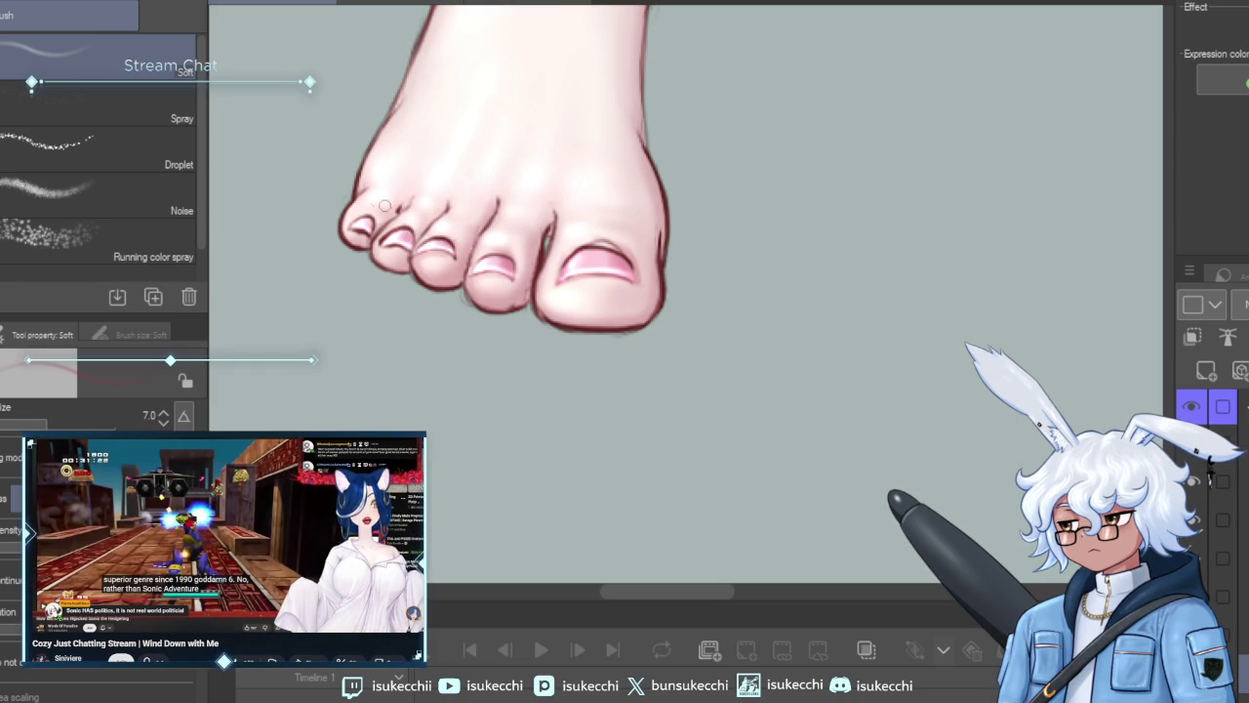
# Zoom out to show both feet beside the kimono panel.
pyautogui.scroll(-2, 826, 370)
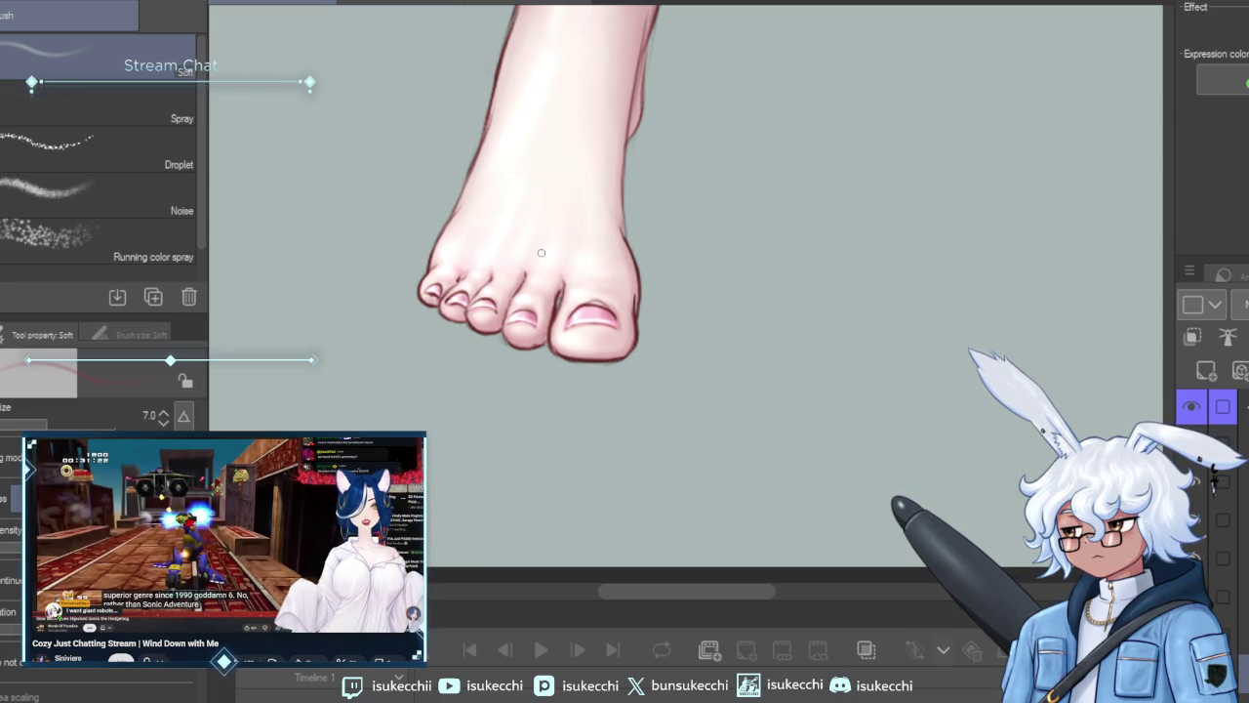
pyautogui.scroll(-2, 823, 231)
pyautogui.moveTo(823, 231); pyautogui.dragTo(800, 280)
pyautogui.moveTo(910, 163)
pyautogui.mouseDown()
pyautogui.moveTo(712, 209)
pyautogui.moveTo(661, 256)
pyautogui.moveTo(652, 225)
pyautogui.mouseUp()
pyautogui.scroll(-1, 780, 195)
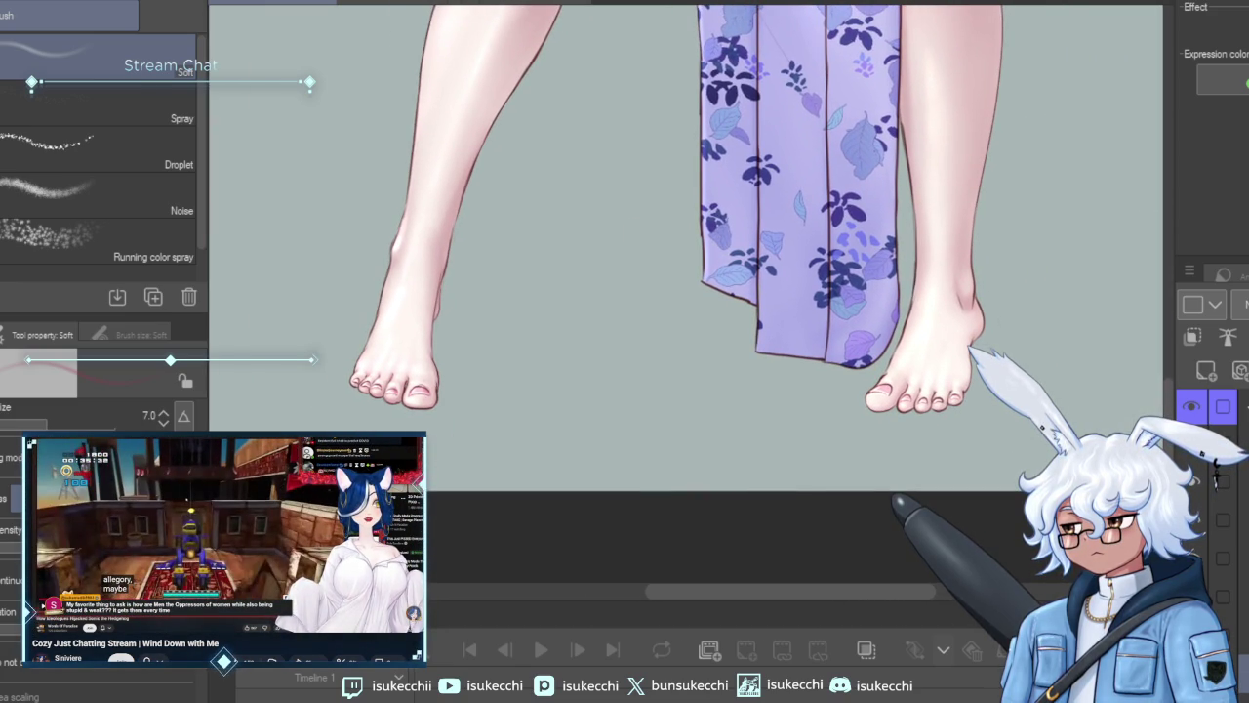
# Select the figure via the layer thumbnail and airbrush a red blush onto the ankle at size 20–25.
pyautogui.click(1216, 478)
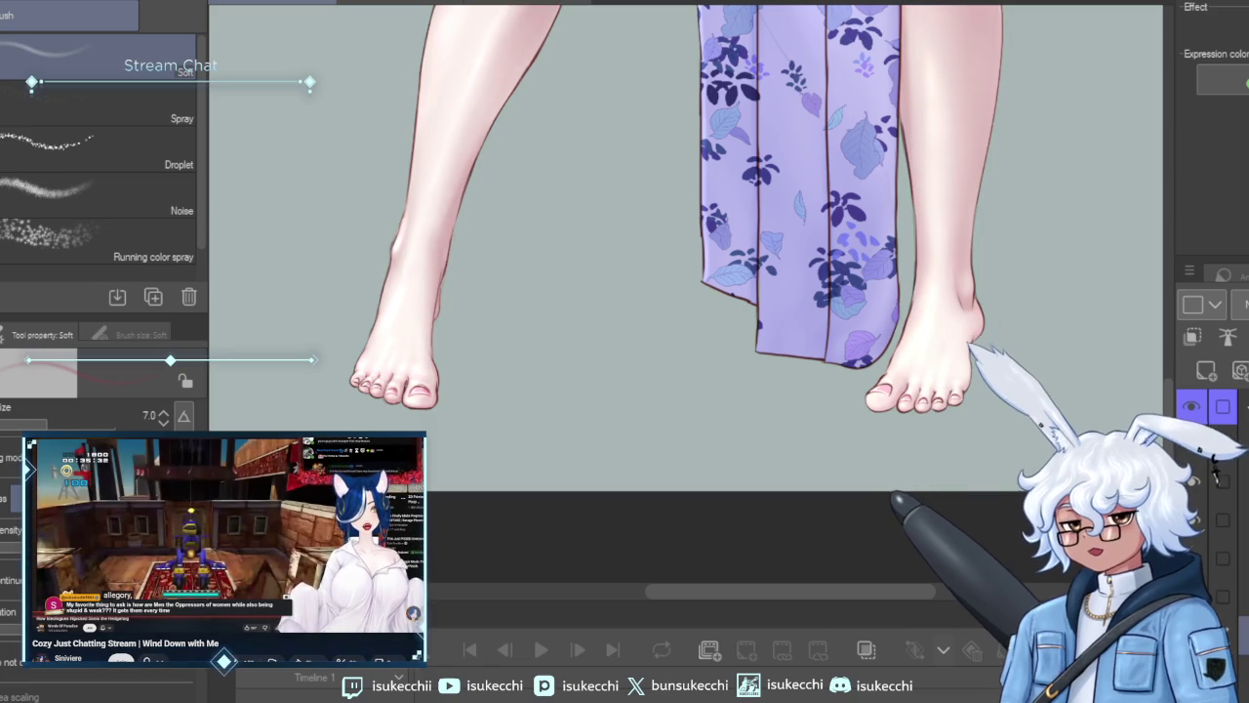
pyautogui.scroll(1, 990, 287)
pyautogui.scroll(1, 954, 295)
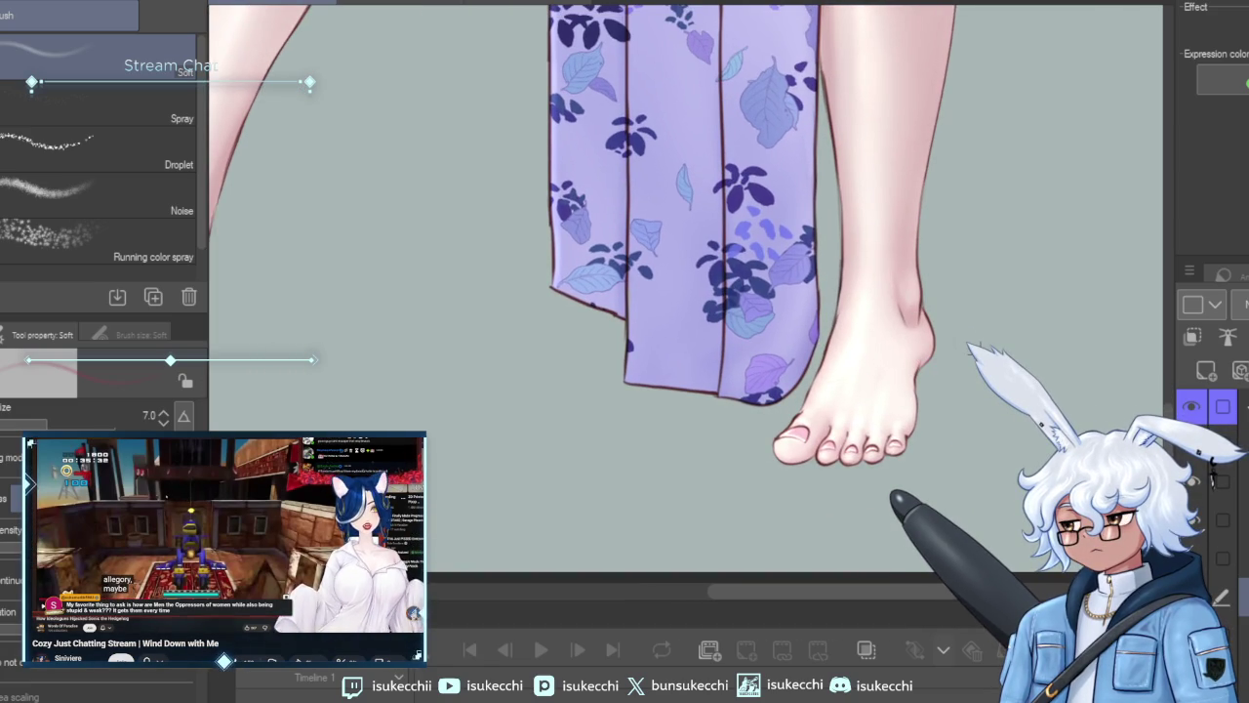
pyautogui.press(']')
pyautogui.press(']')
pyautogui.press(']')
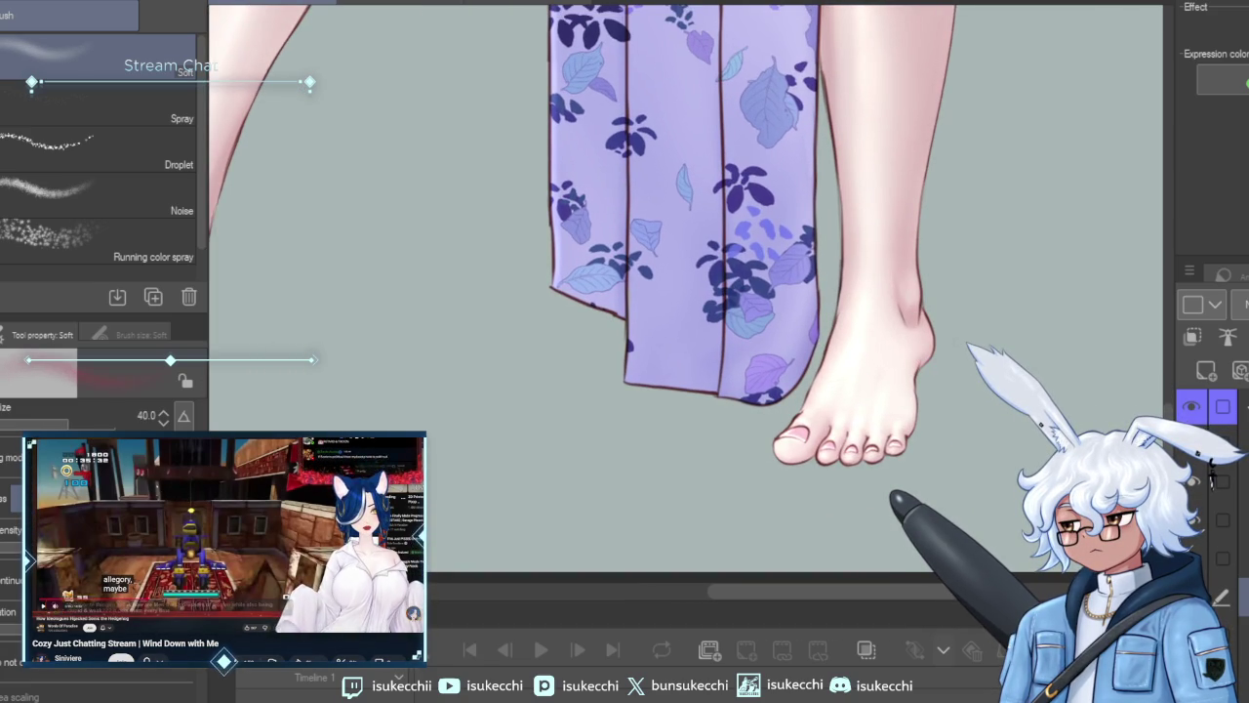
pyautogui.keyDown('ctrl'); pyautogui.click(1211, 430); pyautogui.keyUp('ctrl')
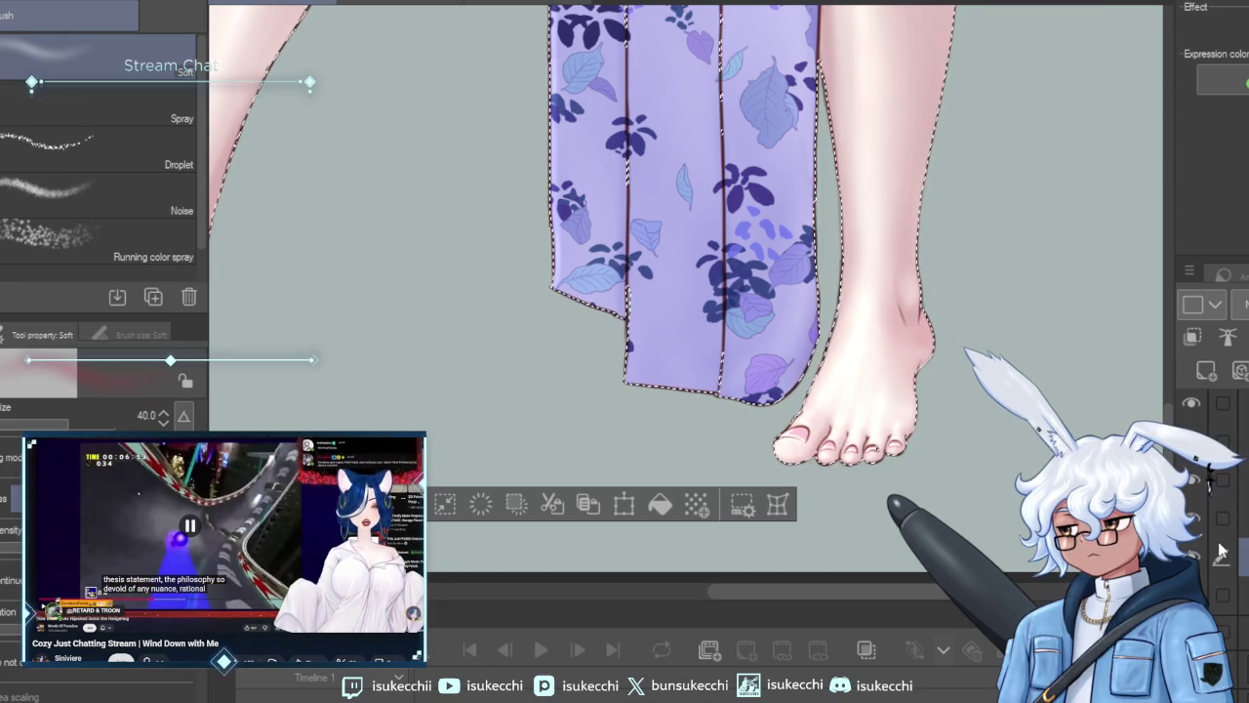
pyautogui.press('[')
pyautogui.press('[')
pyautogui.press('[')
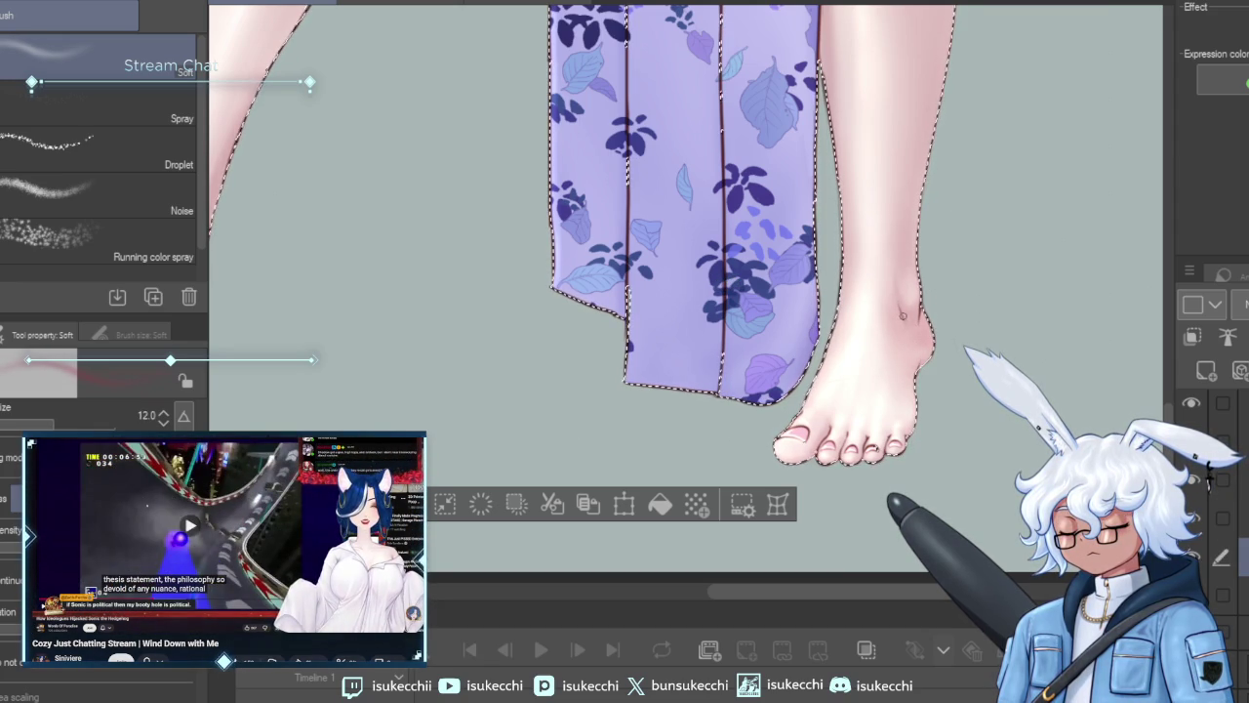
pyautogui.press('[')
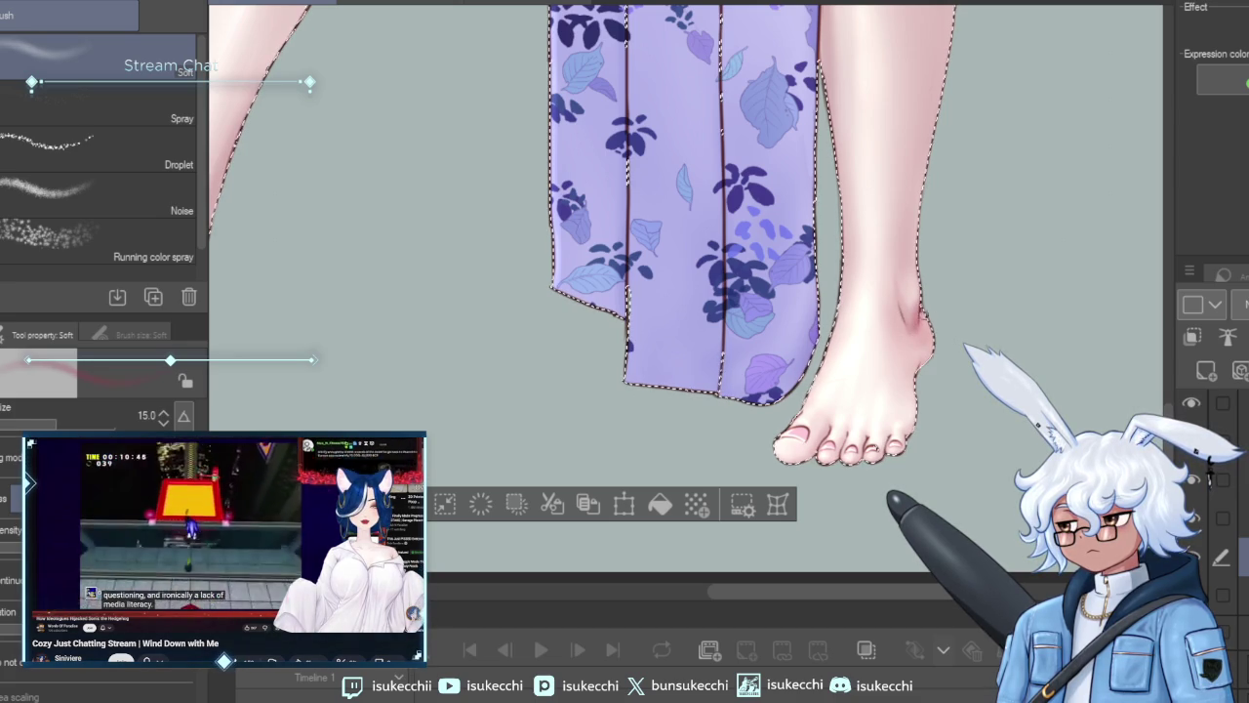
pyautogui.press(']')
pyautogui.press(']')
pyautogui.press(']')
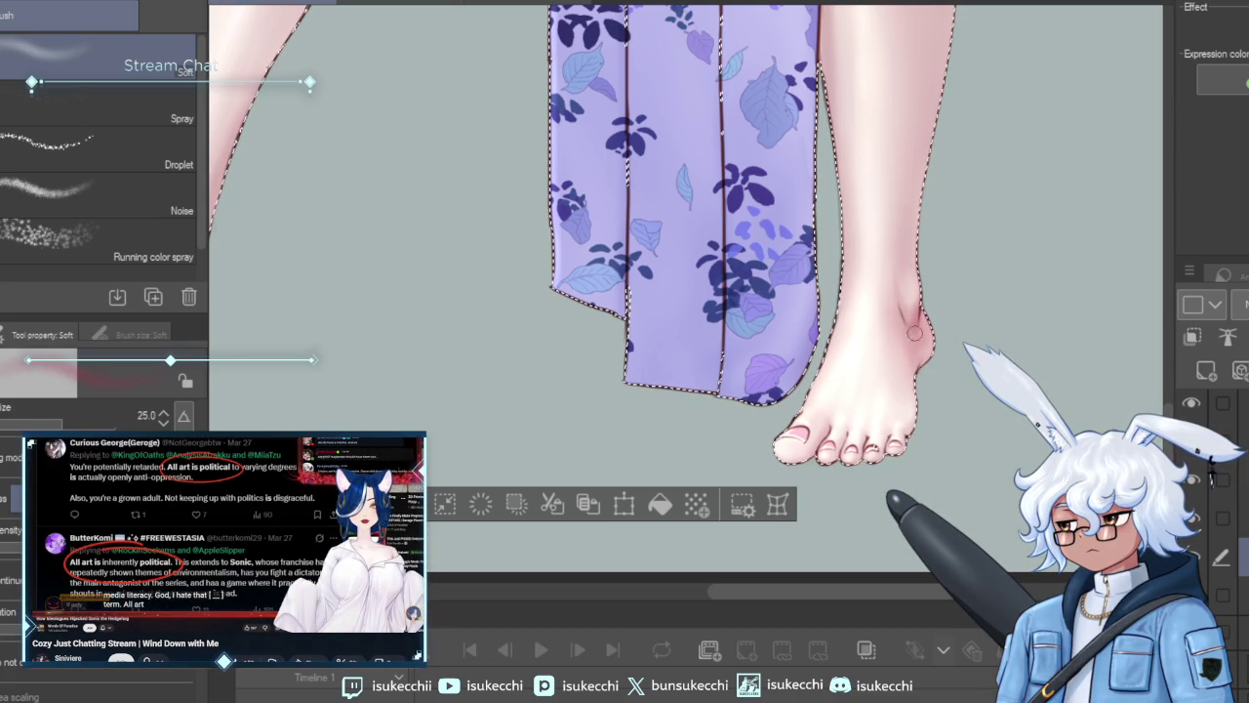
pyautogui.press('[')
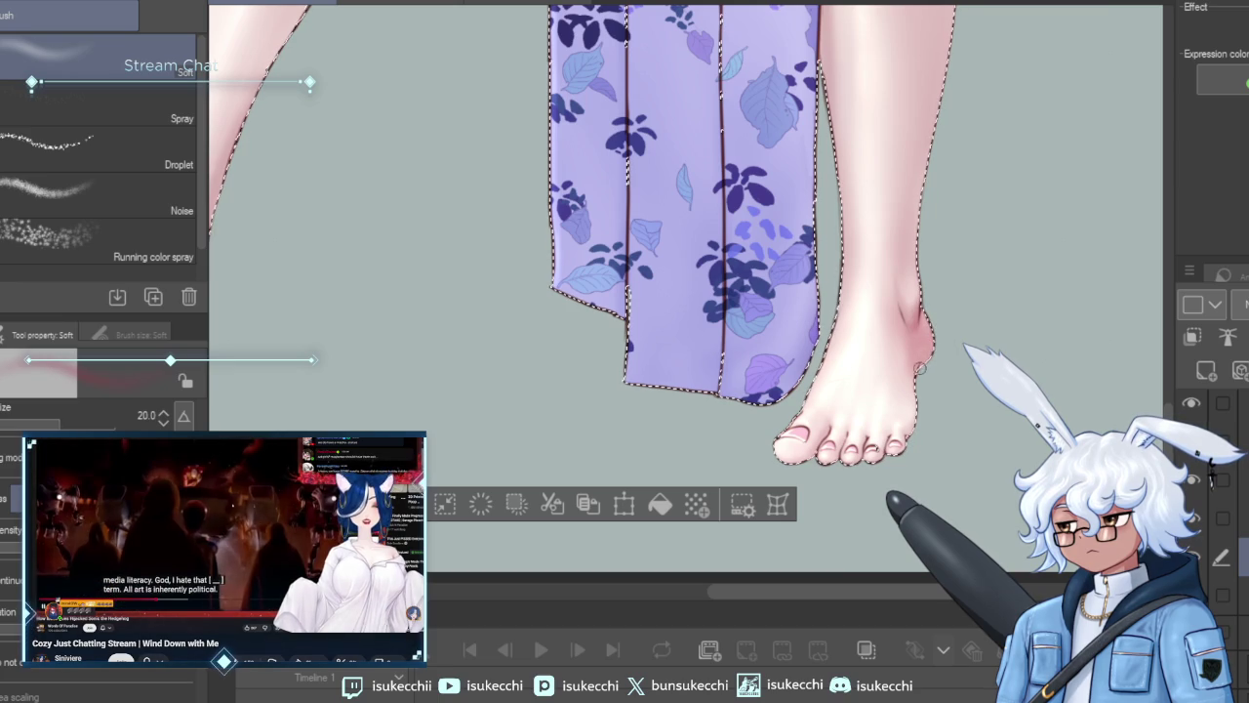
pyautogui.moveTo(924, 356); pyautogui.dragTo(926, 307)
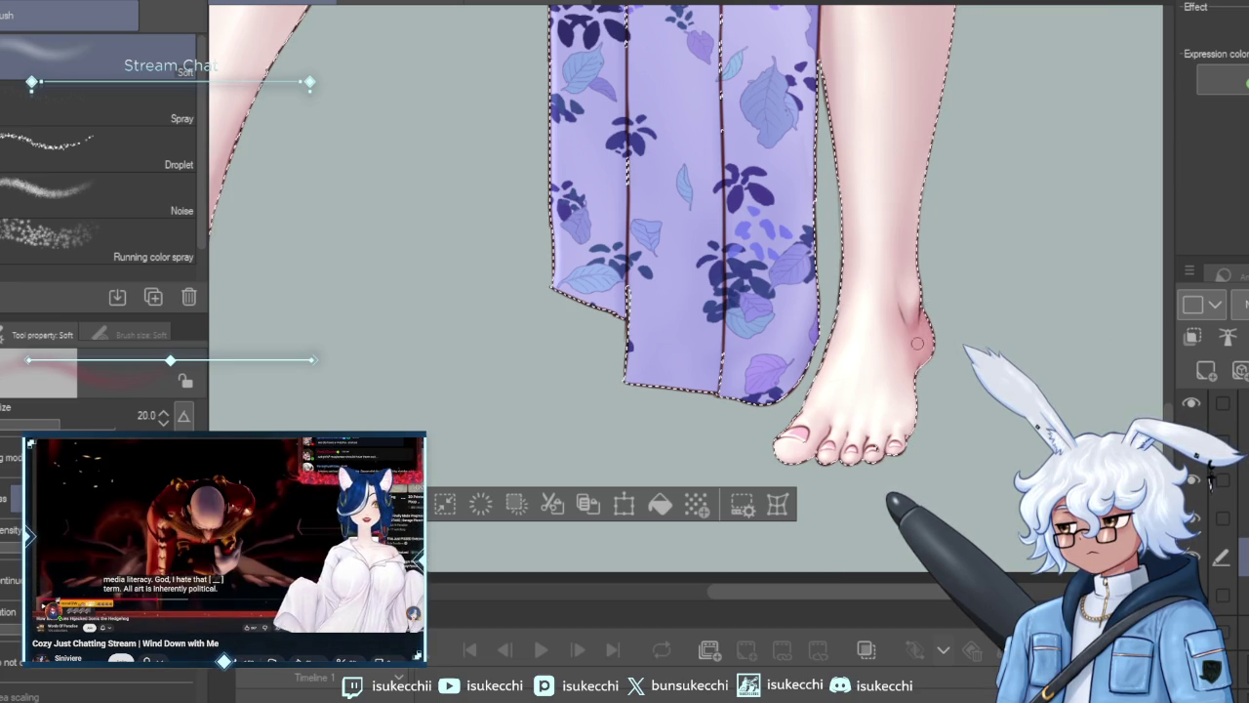
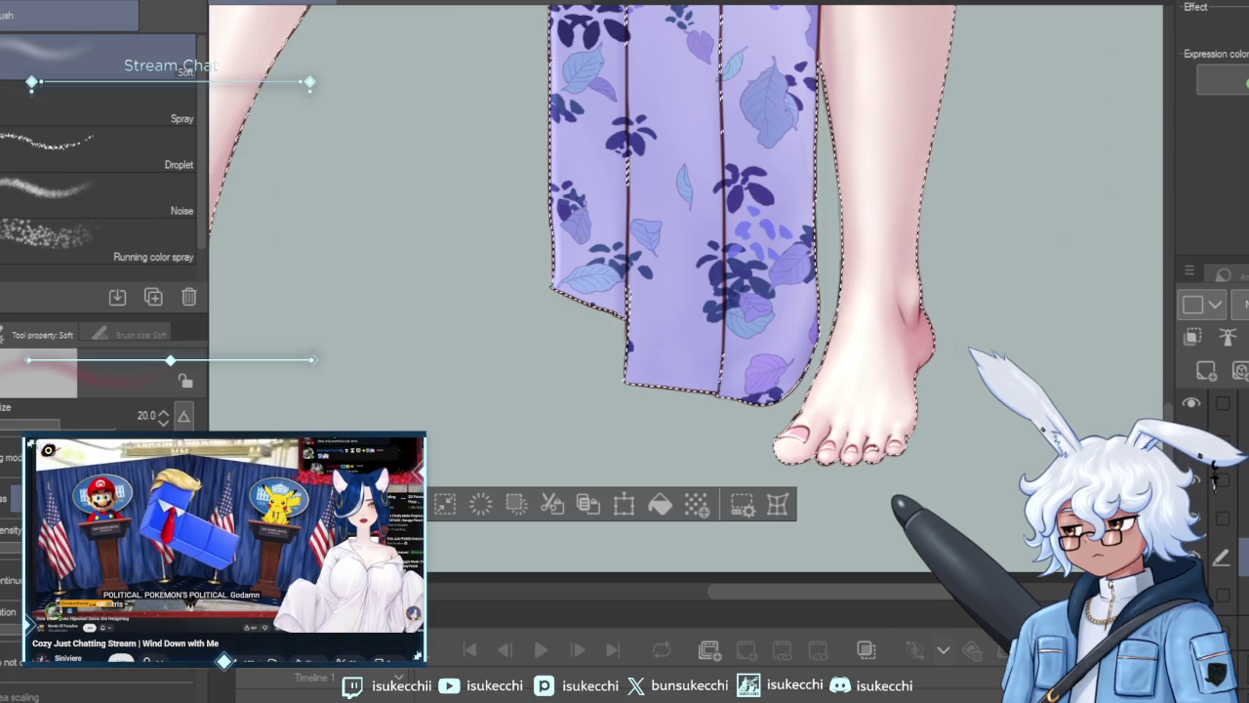
# Size the Soft airbrush up for broad, soft blush shading.
pyautogui.press(']')
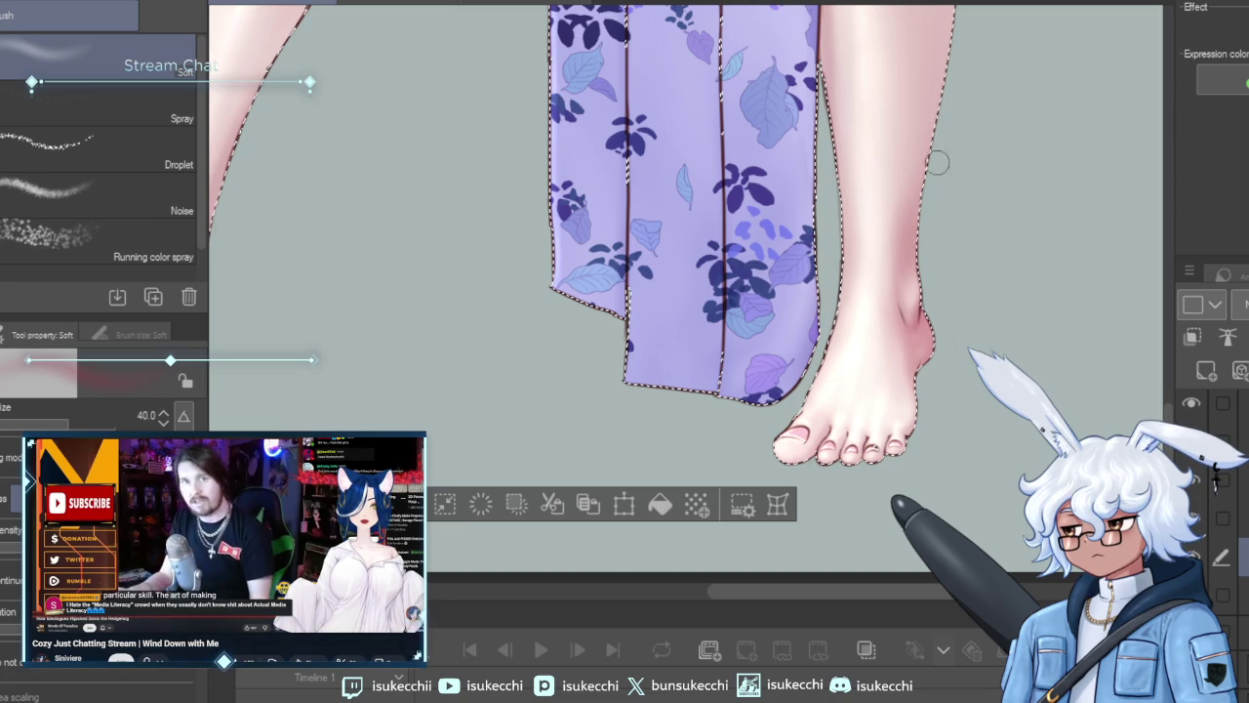
pyautogui.scroll(2, 987, 178)
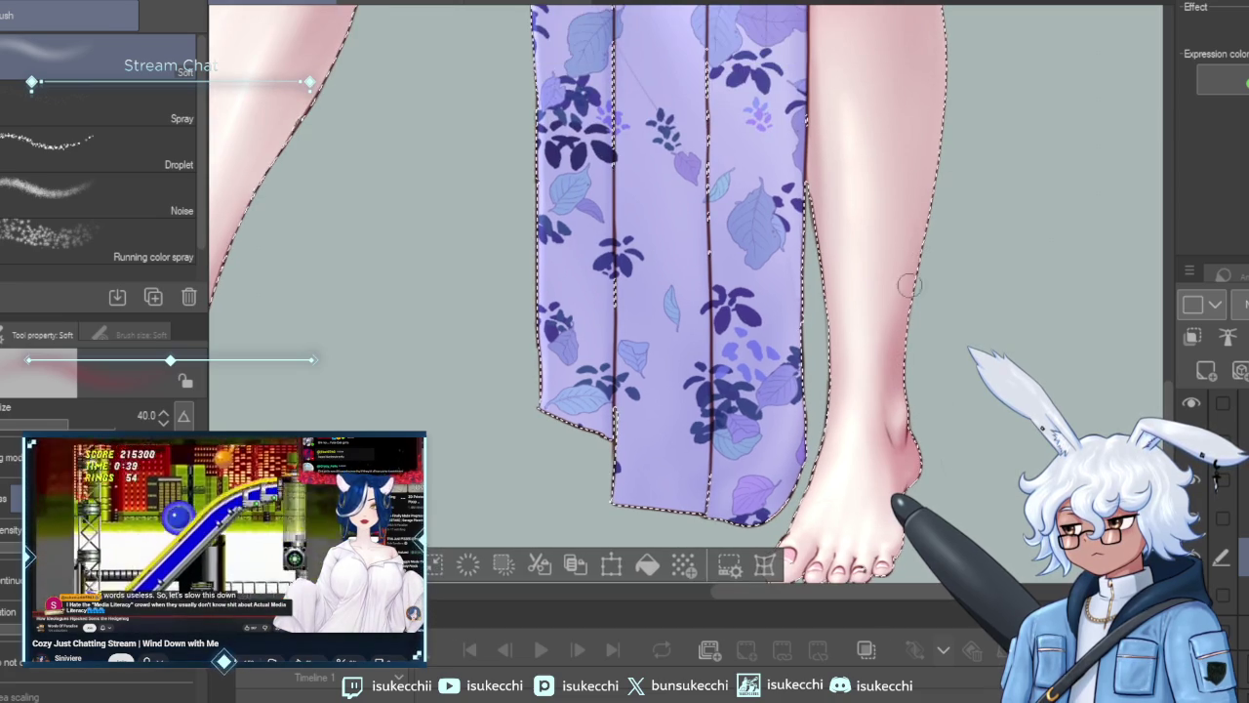
pyautogui.scroll(-2, 1011, 156)
pyautogui.scroll(-1, 976, 175)
pyautogui.press(']')
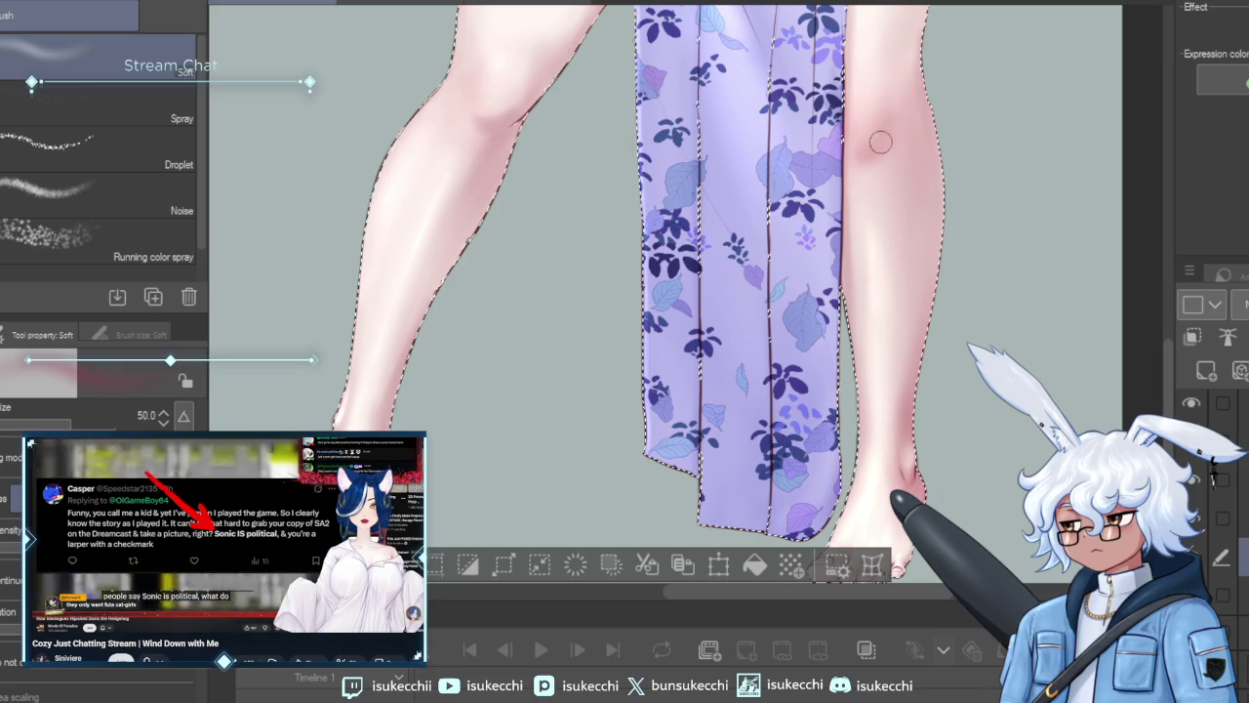
pyautogui.press('[')
pyautogui.press('[')
pyautogui.press('[')
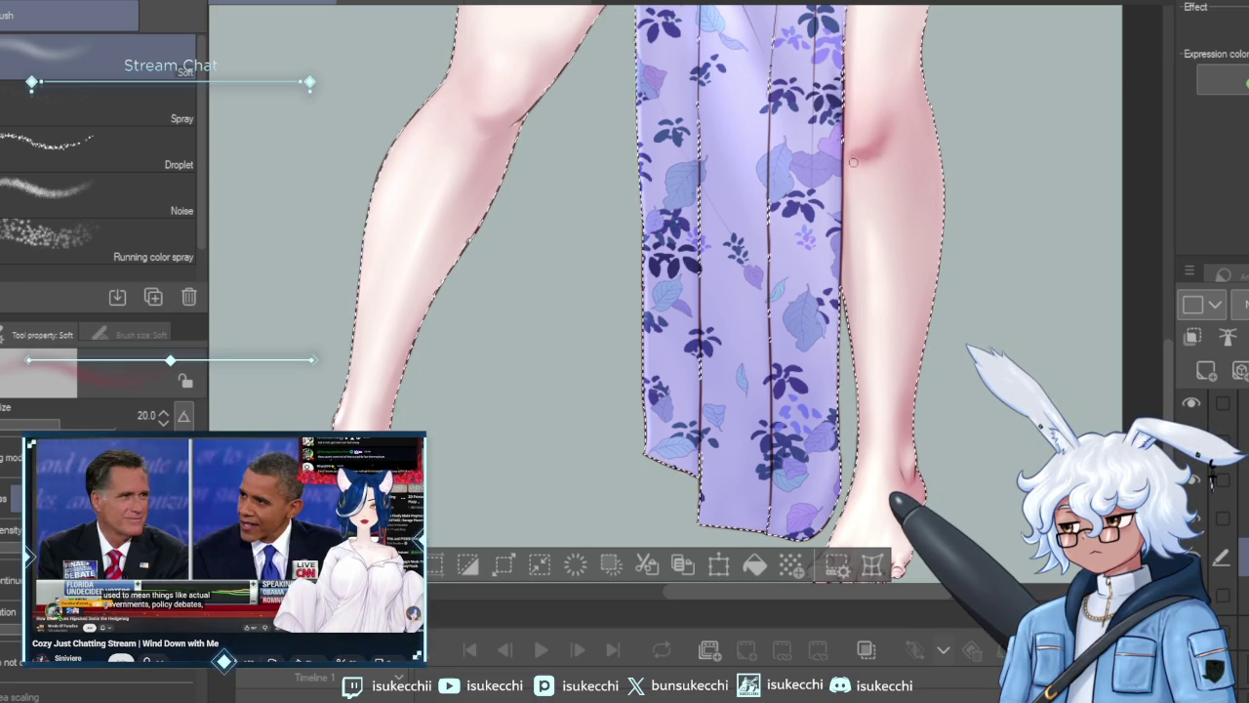
pyautogui.press(']')
pyautogui.press(']')
pyautogui.press(']')
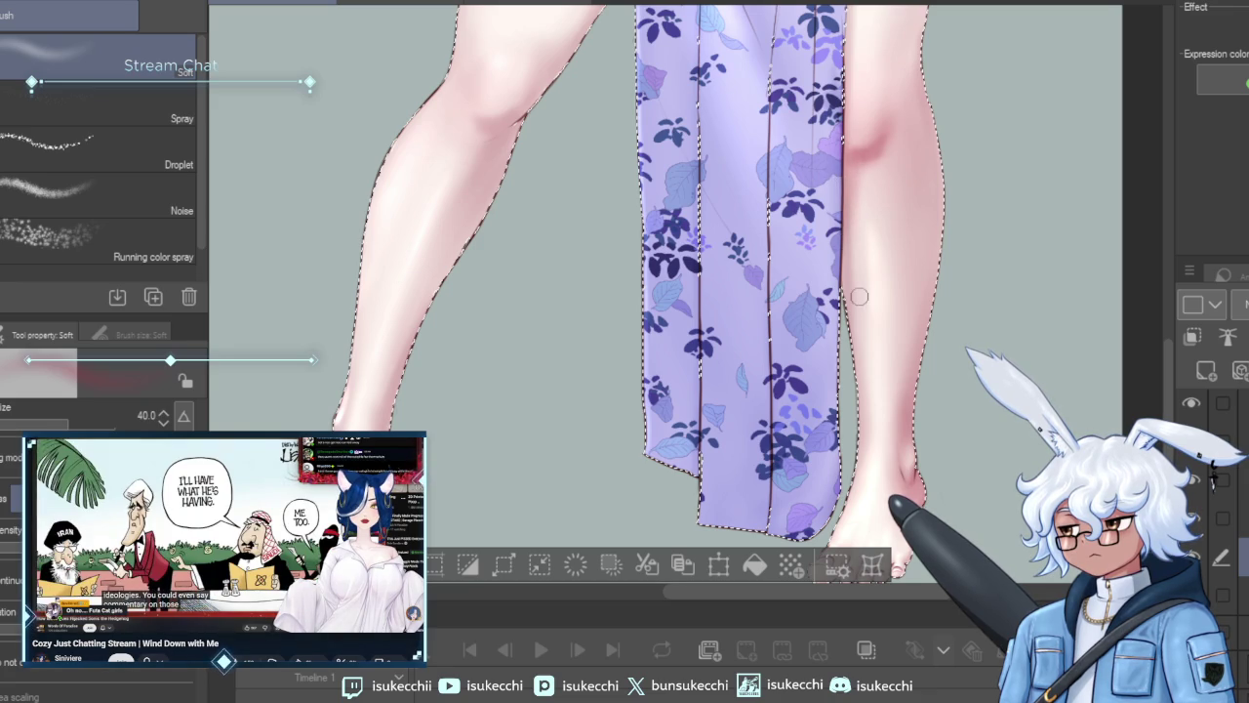
pyautogui.press(']')
pyautogui.press(']')
pyautogui.press(']')
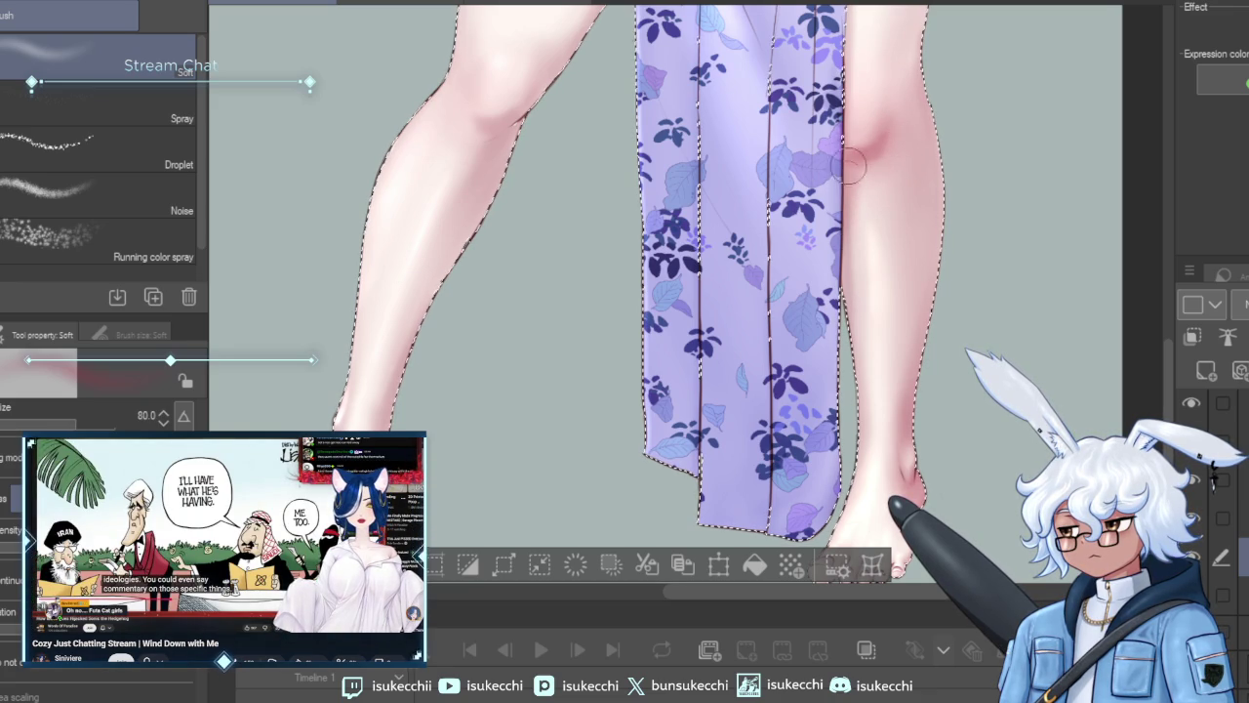
# Airbrush deeper pink blush over the right knee, then fine-tune the brush size.
pyautogui.moveTo(876, 121); pyautogui.dragTo(864, 161)
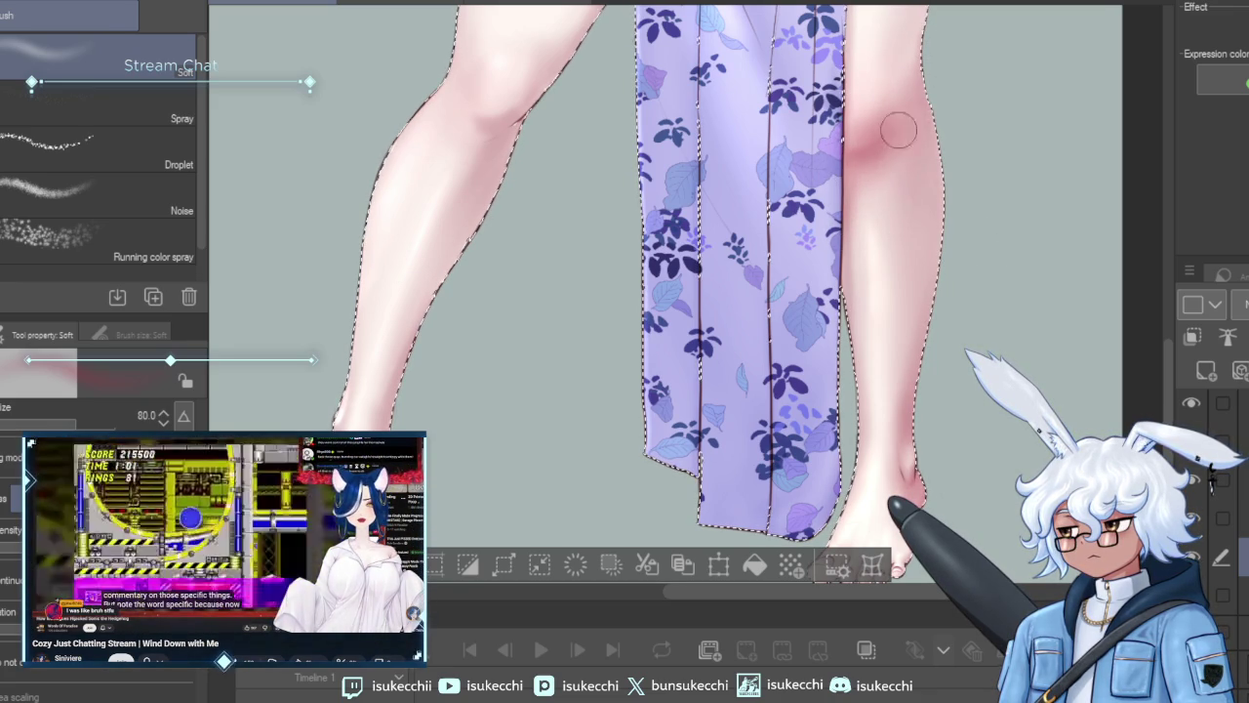
pyautogui.moveTo(973, 278); pyautogui.dragTo(966, 225)
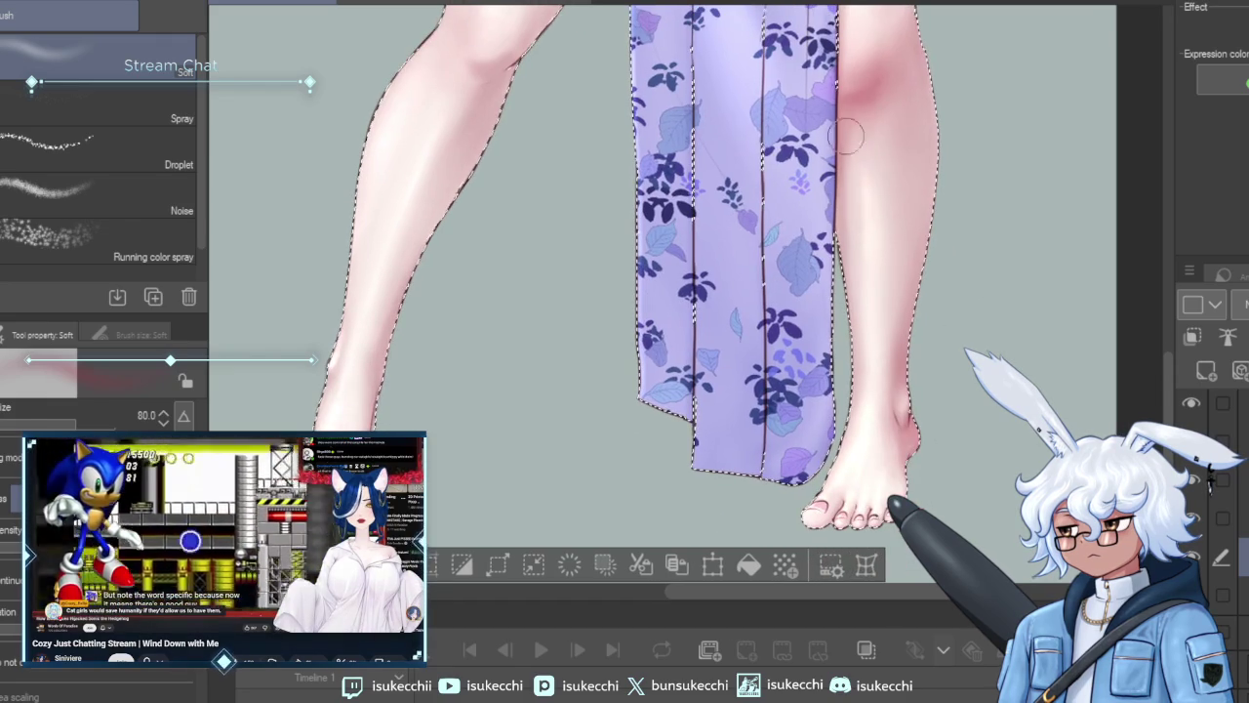
pyautogui.press(']')
pyautogui.press(']')
pyautogui.press('[')
pyautogui.press('[')
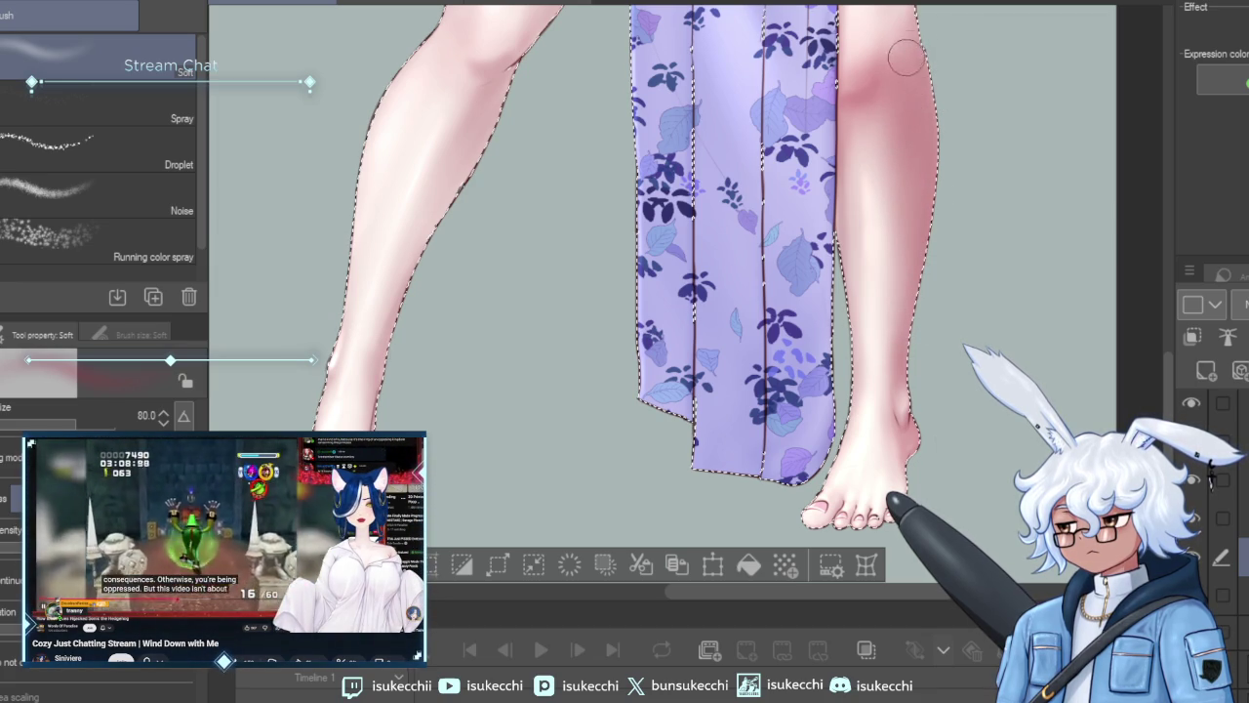
# Frame both legs and shrink the Soft airbrush.
pyautogui.scroll(-3, 977, 235)
pyautogui.scroll(-2, 976, 234)
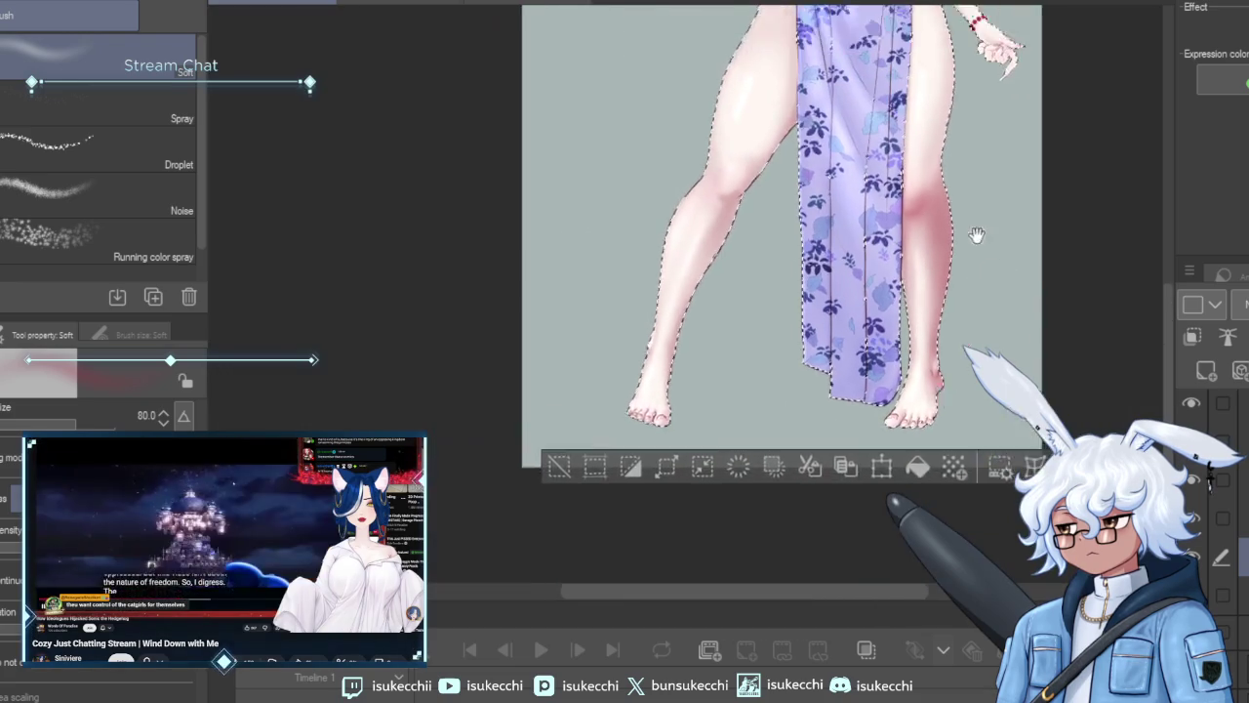
pyautogui.moveTo(977, 234); pyautogui.dragTo(875, 328)
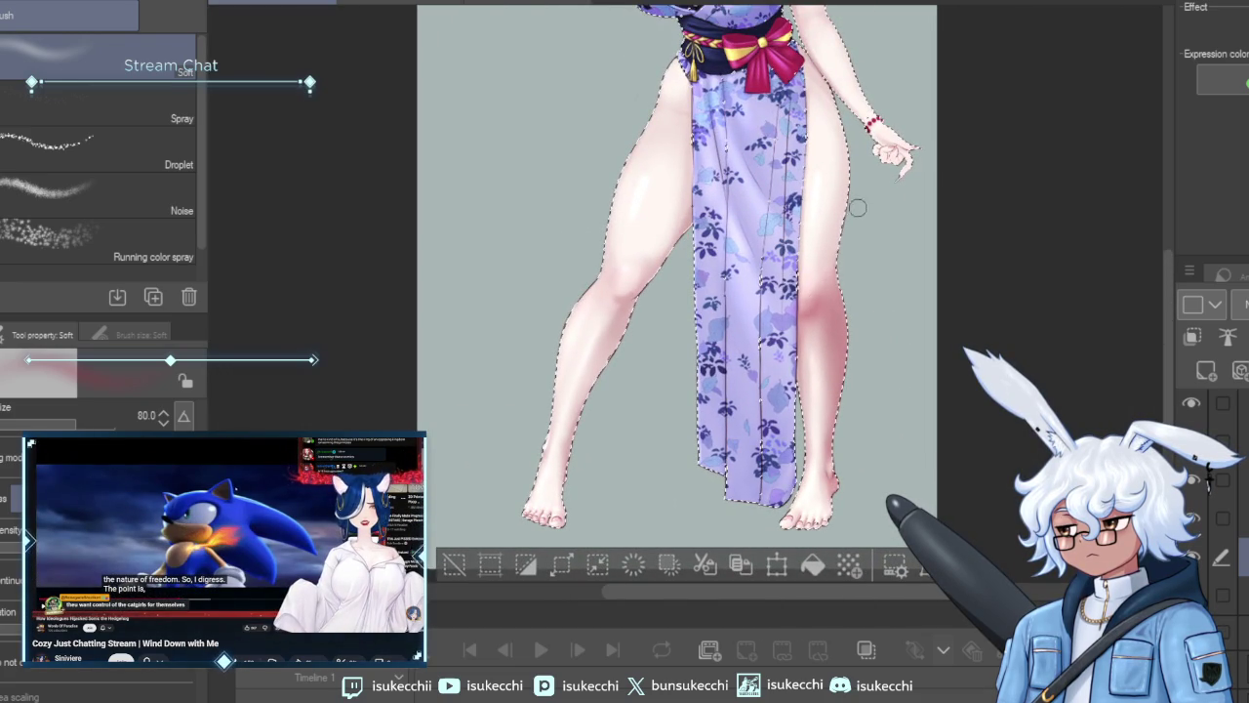
pyautogui.press('[')
pyautogui.press('[')
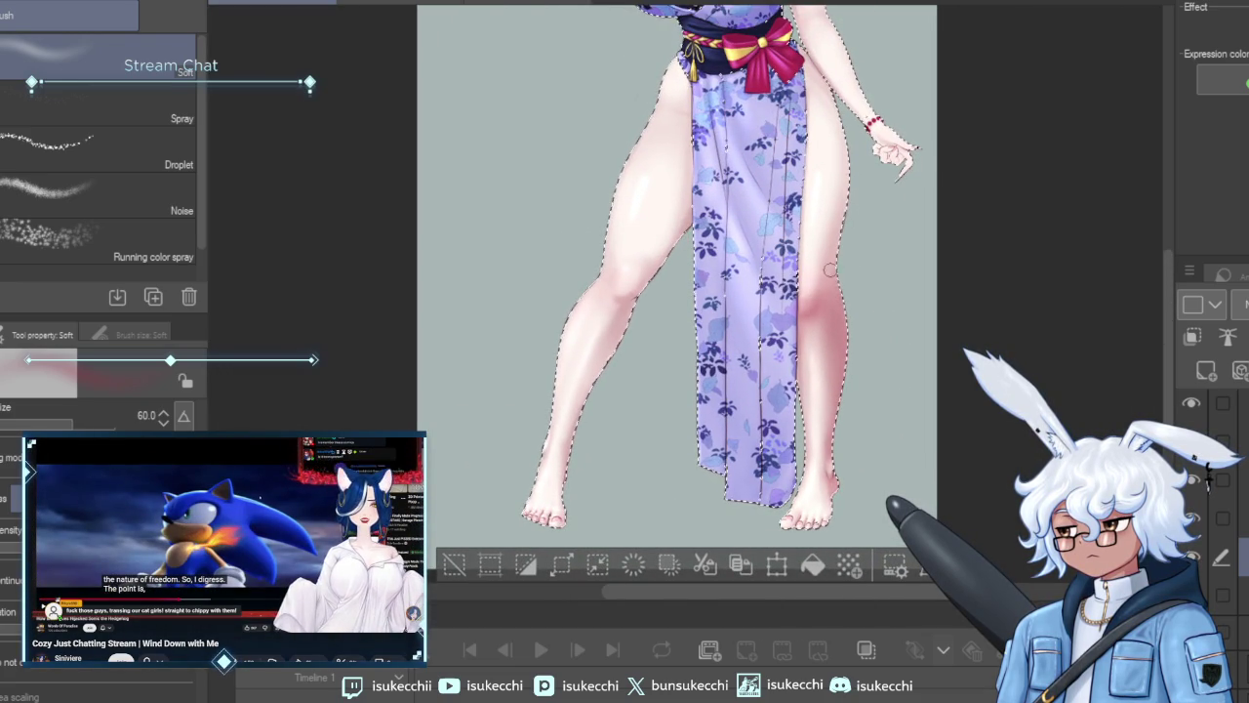
pyautogui.press('[')
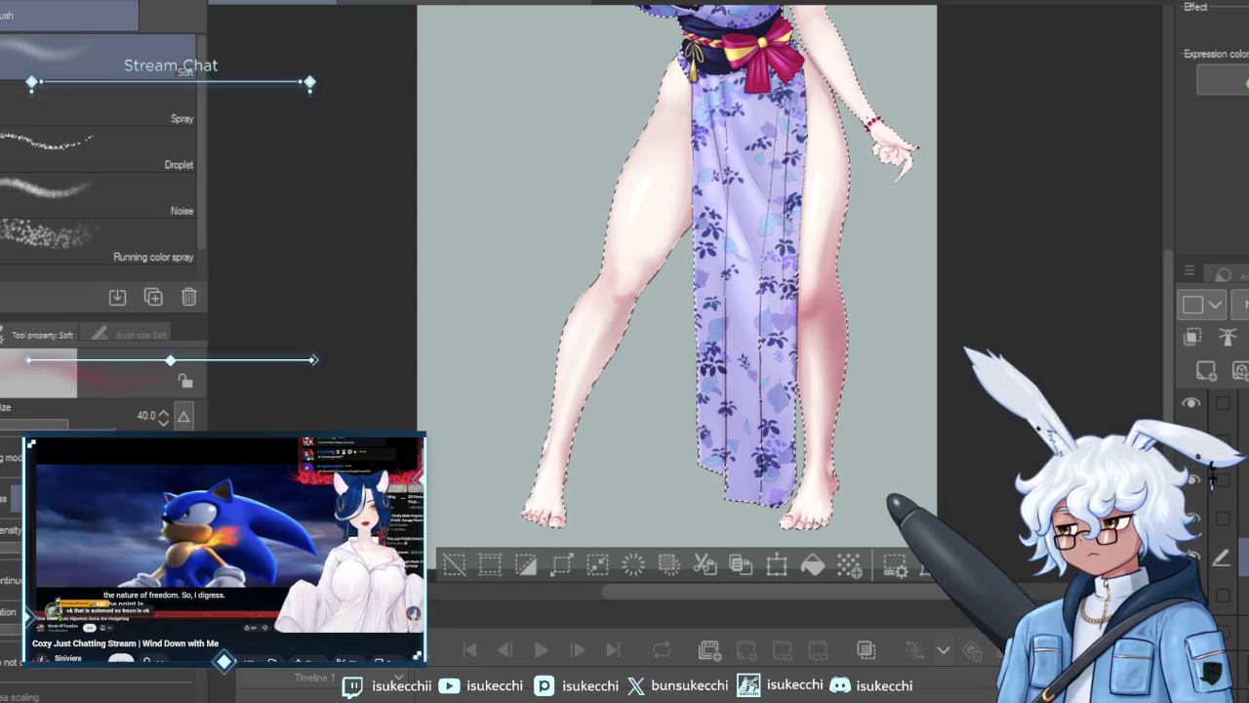
# Switch to a smaller Soft eraser over the legs and feet, then deselect the figure.
pyautogui.press('e')
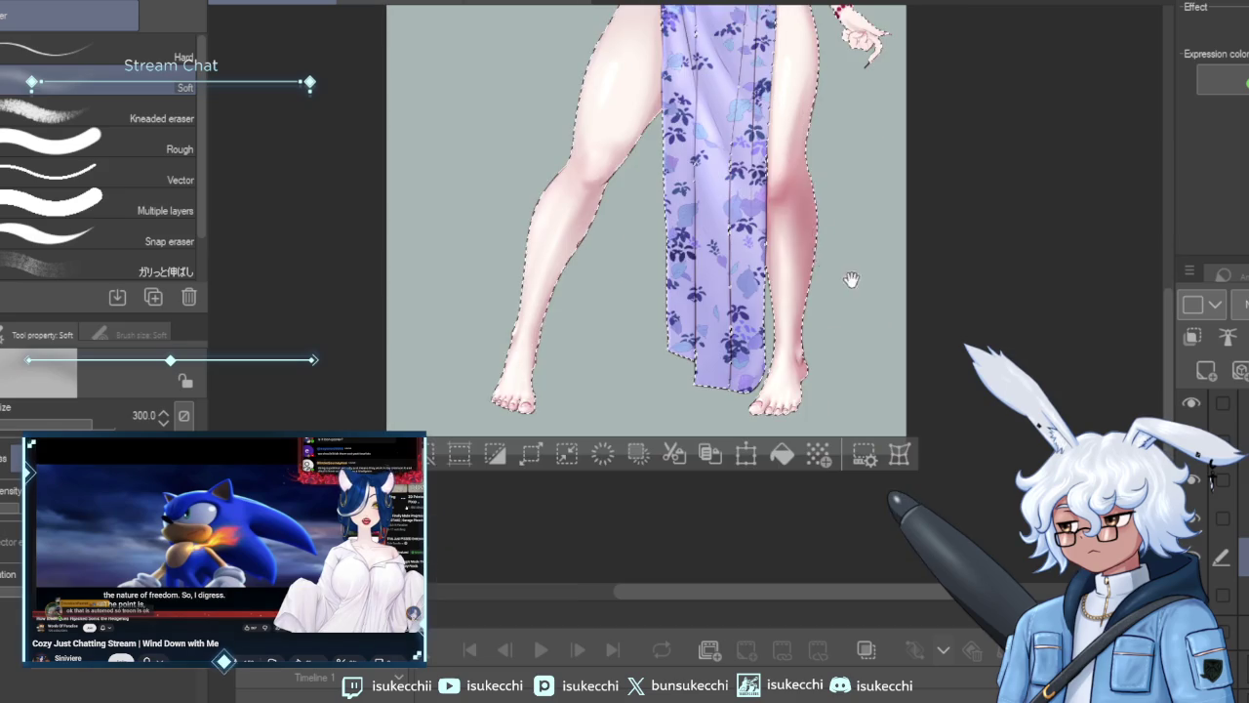
pyautogui.moveTo(878, 357); pyautogui.dragTo(847, 245)
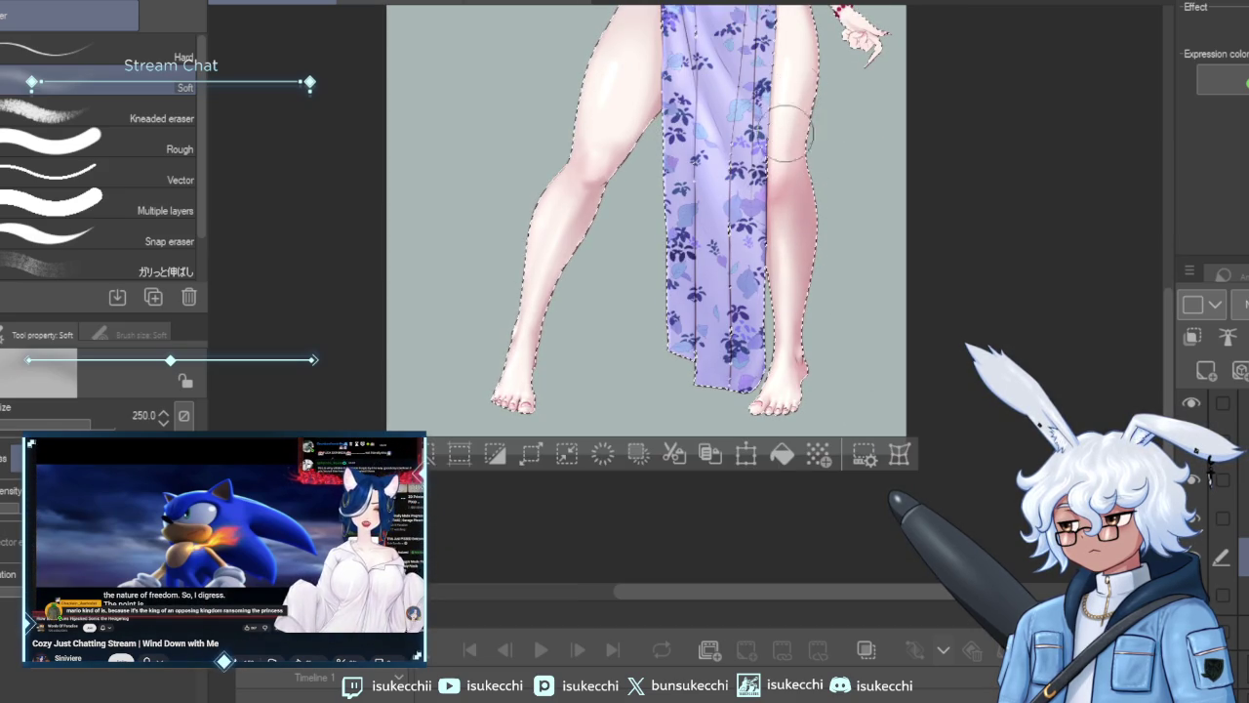
pyautogui.press('[')
pyautogui.scroll(3, 940, 243)
pyautogui.scroll(-2, 932, 390)
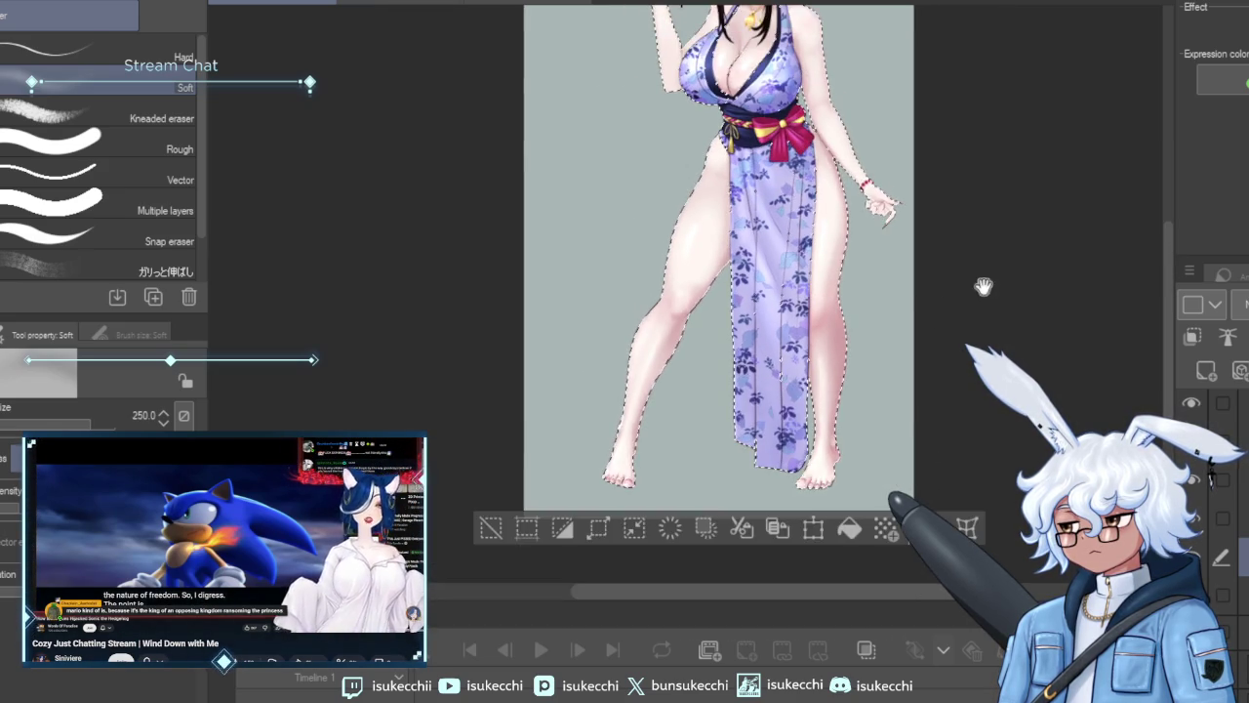
pyautogui.scroll(-2, 937, 381)
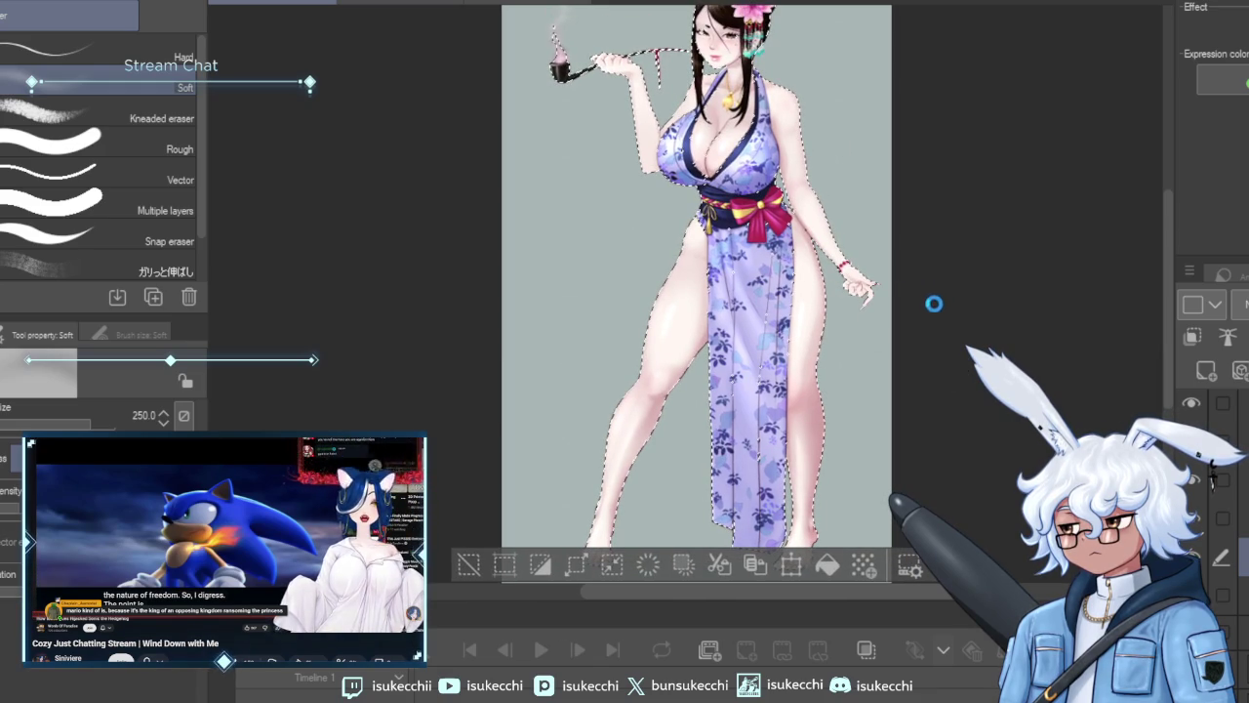
pyautogui.press('m')
pyautogui.hotkey('ctrl', 'd')
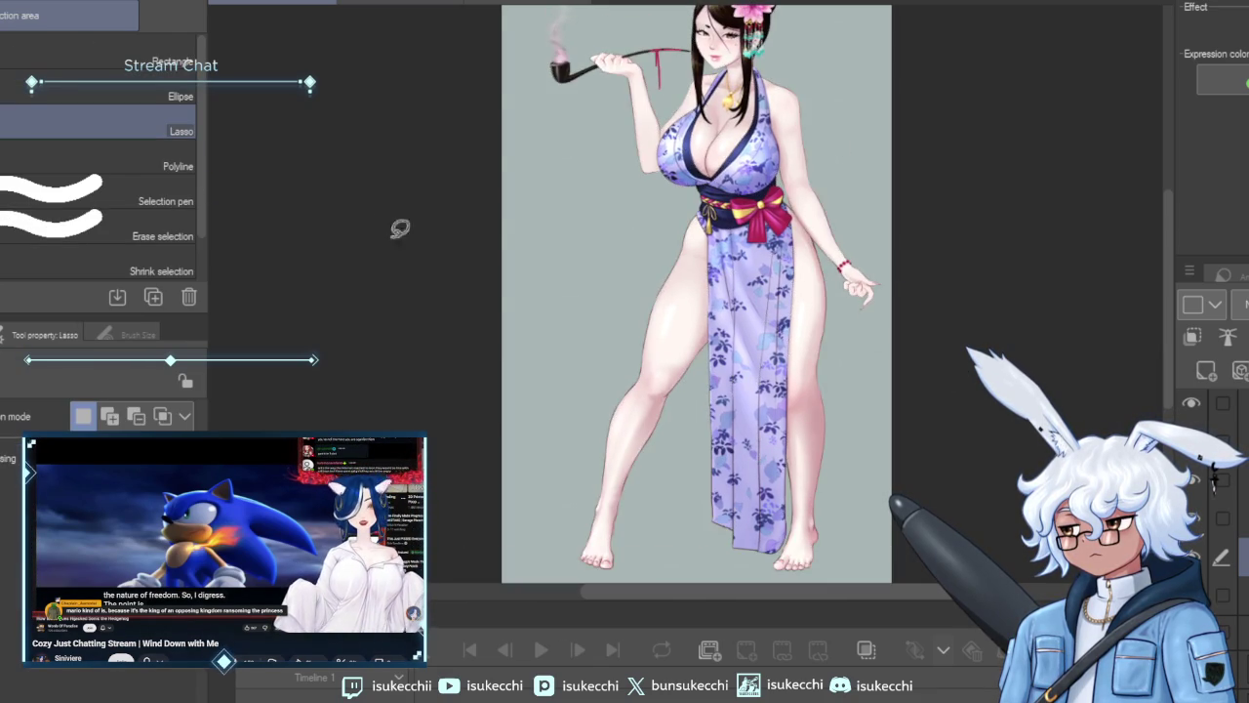
# Zoom in on the legs and kimono hem and return to the Soft airbrush.
pyautogui.scroll(-1, 727, 263)
pyautogui.moveTo(854, 318); pyautogui.dragTo(848, 336)
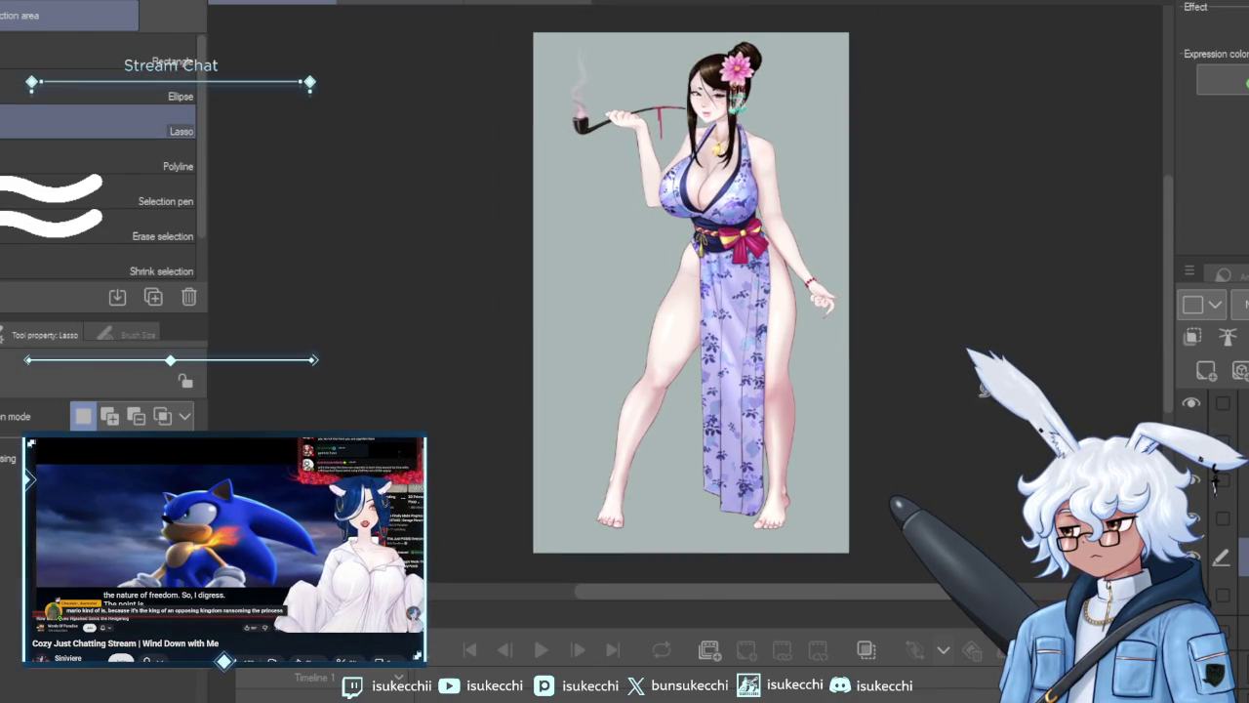
pyautogui.scroll(2, 742, 293)
pyautogui.moveTo(786, 392); pyautogui.dragTo(760, 314)
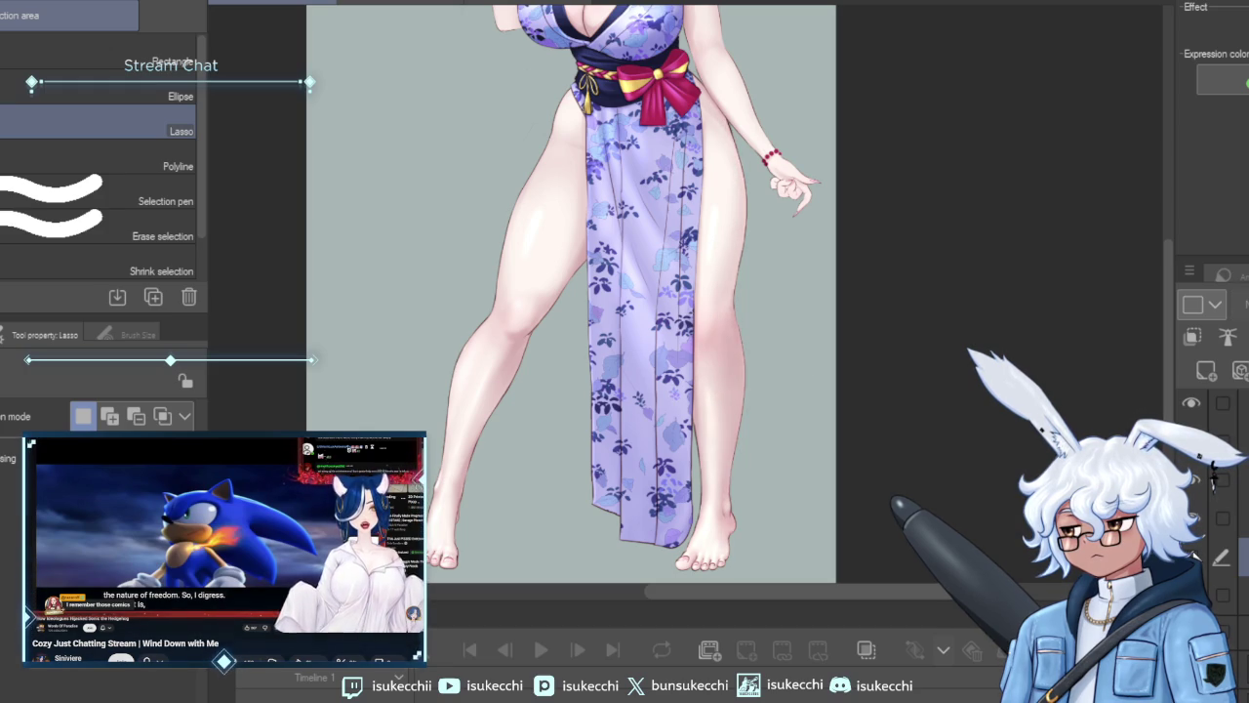
pyautogui.scroll(1, 575, 427)
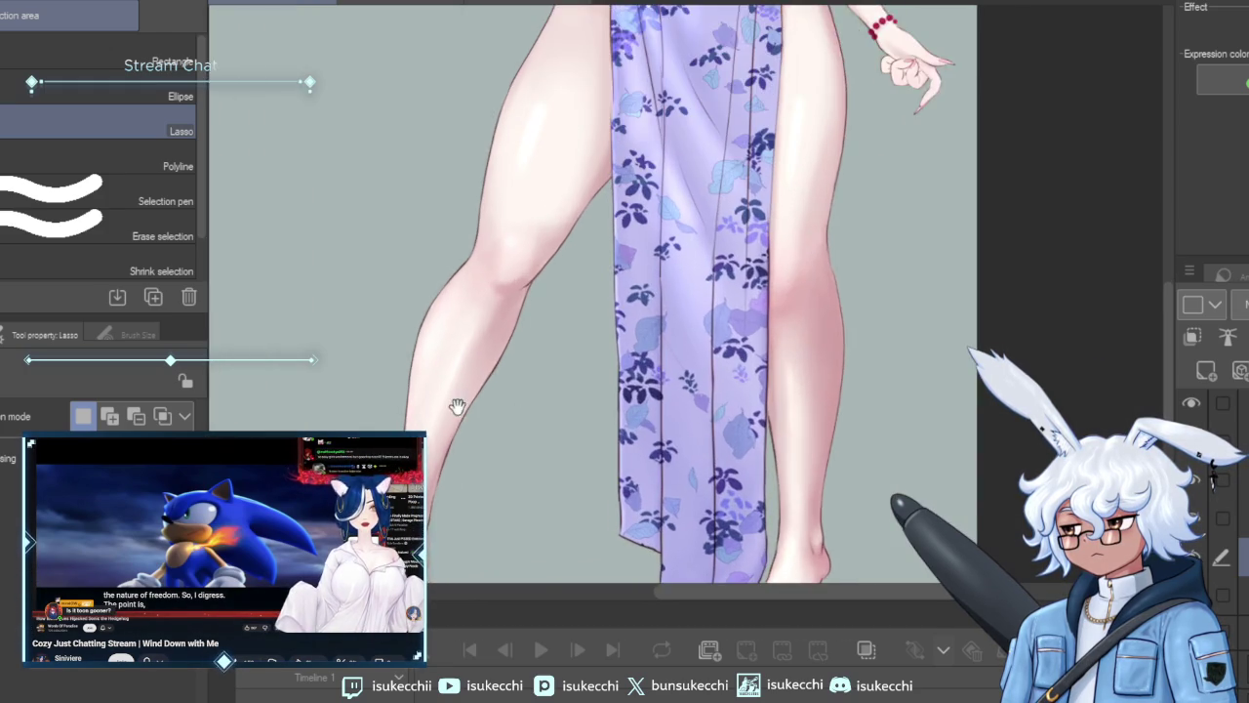
pyautogui.scroll(1, 630, 332)
pyautogui.press('b')
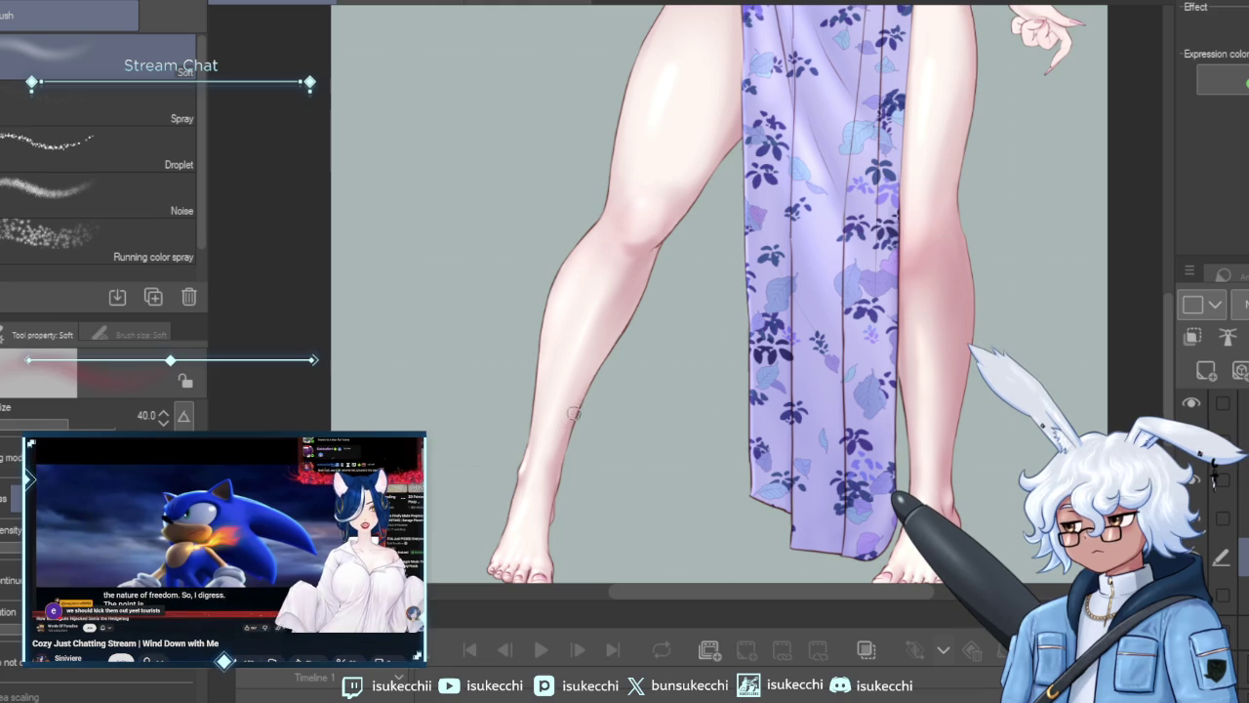
# Add a faint left-shin highlight, restore the leg selection, and ready a slightly larger Blur brush.
pyautogui.moveTo(605, 345); pyautogui.dragTo(573, 410)
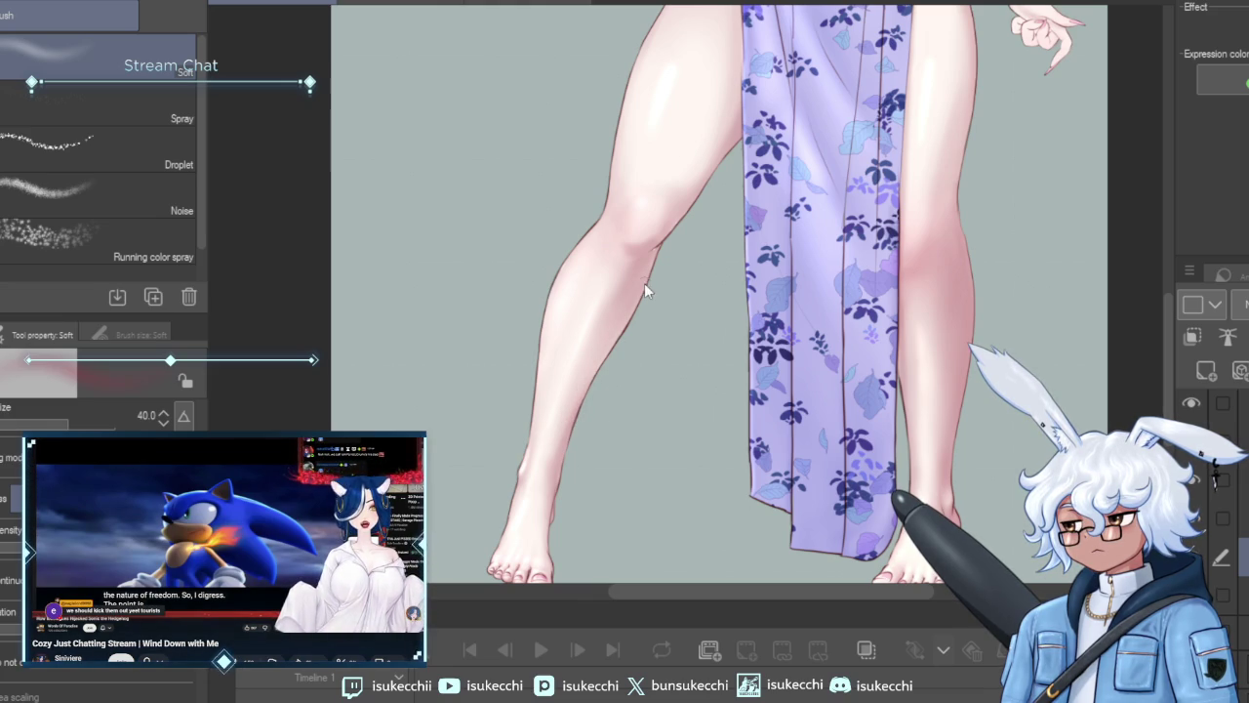
pyautogui.hotkey('ctrl', 'shift', 'd')
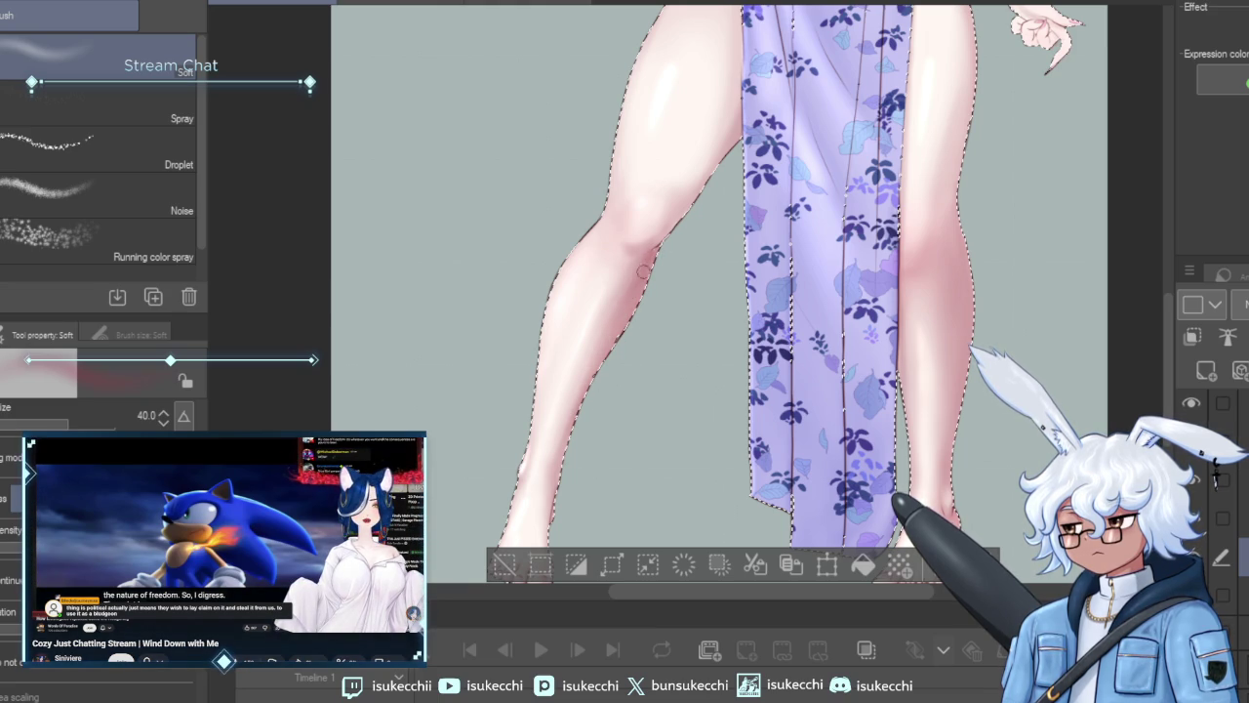
pyautogui.press('j')
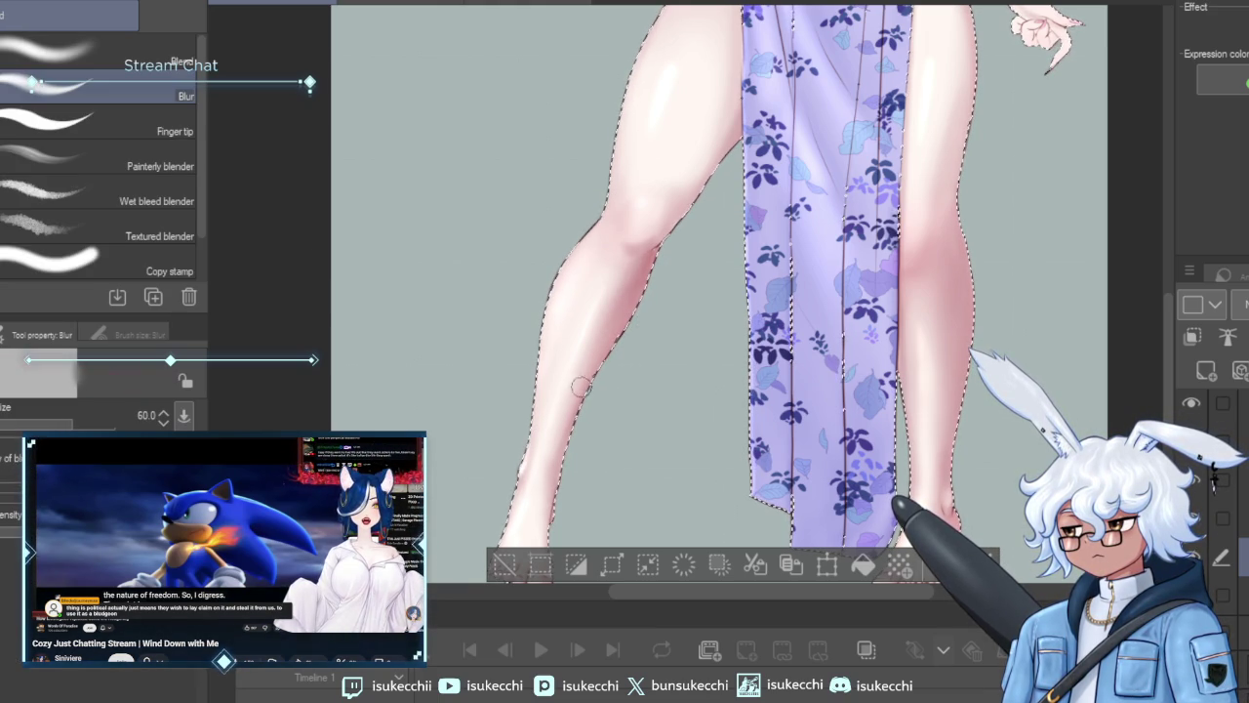
pyautogui.press(']')
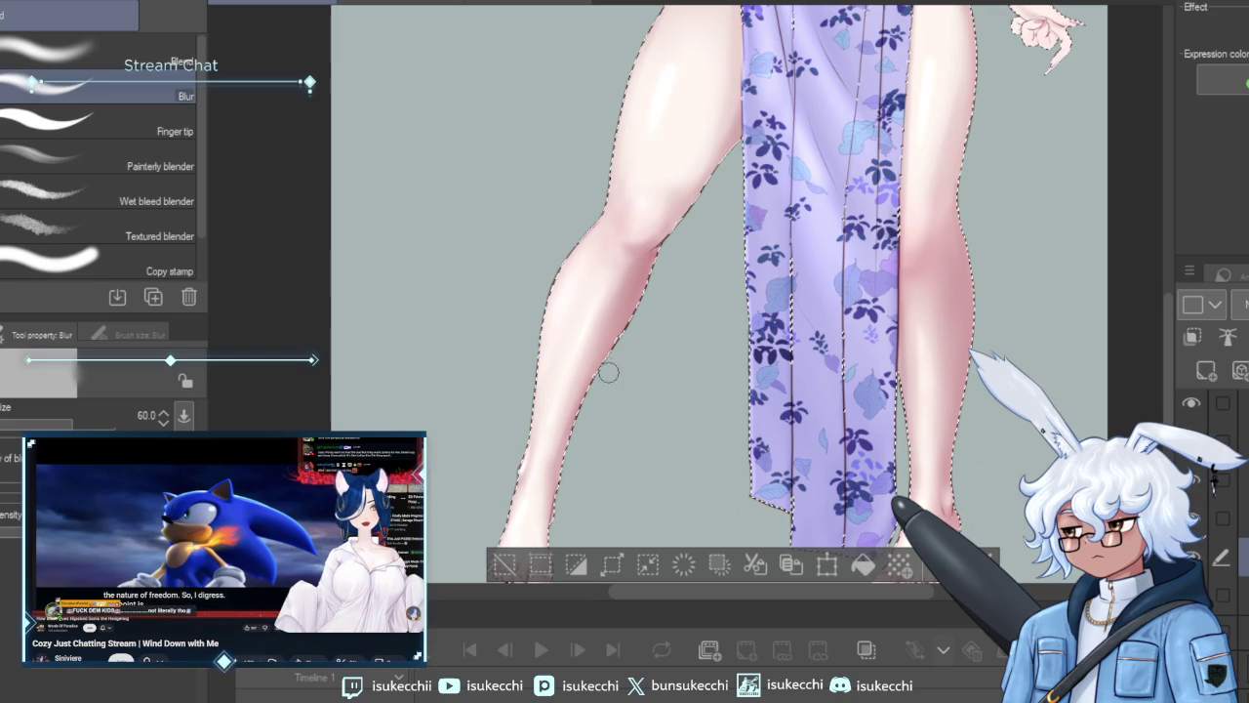
# Lasso a loose freehand selection around the lower legs and feet.
pyautogui.scroll(-2, 607, 372)
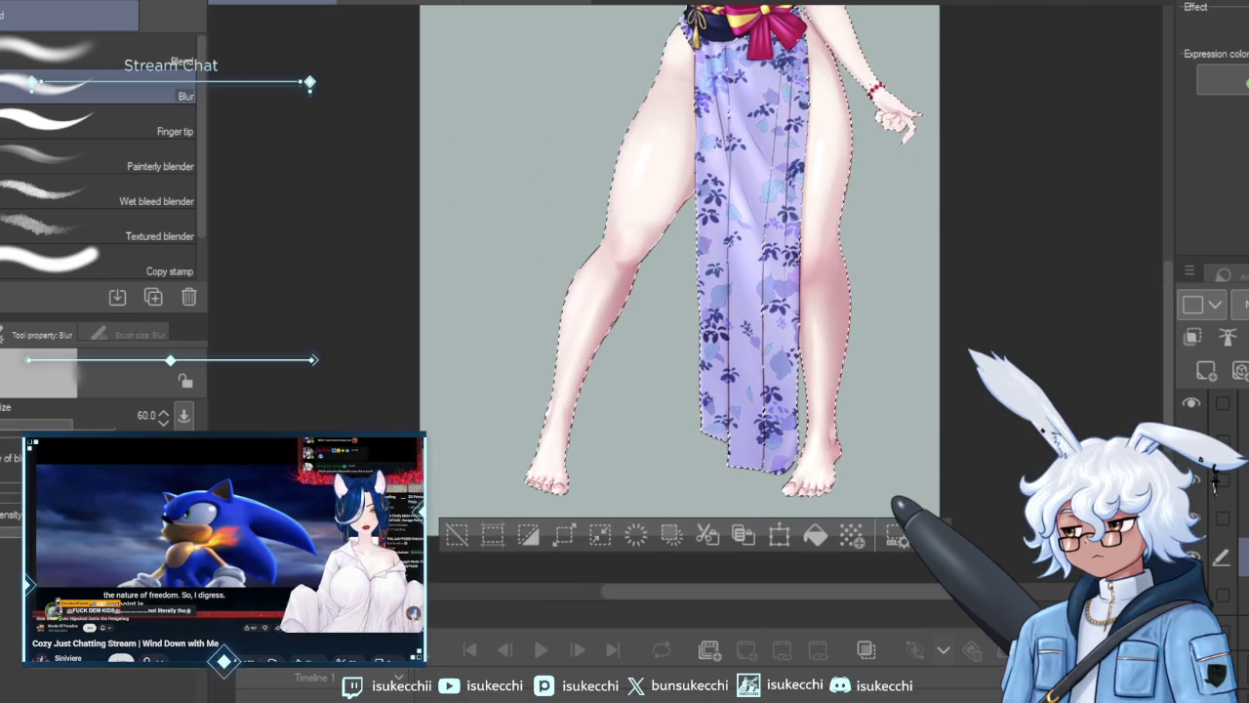
pyautogui.press('m')
pyautogui.moveTo(890, 293)
pyautogui.mouseDown()
pyautogui.moveTo(900, 224)
pyautogui.moveTo(423, 357)
pyautogui.moveTo(1012, 277)
pyautogui.mouseUp()
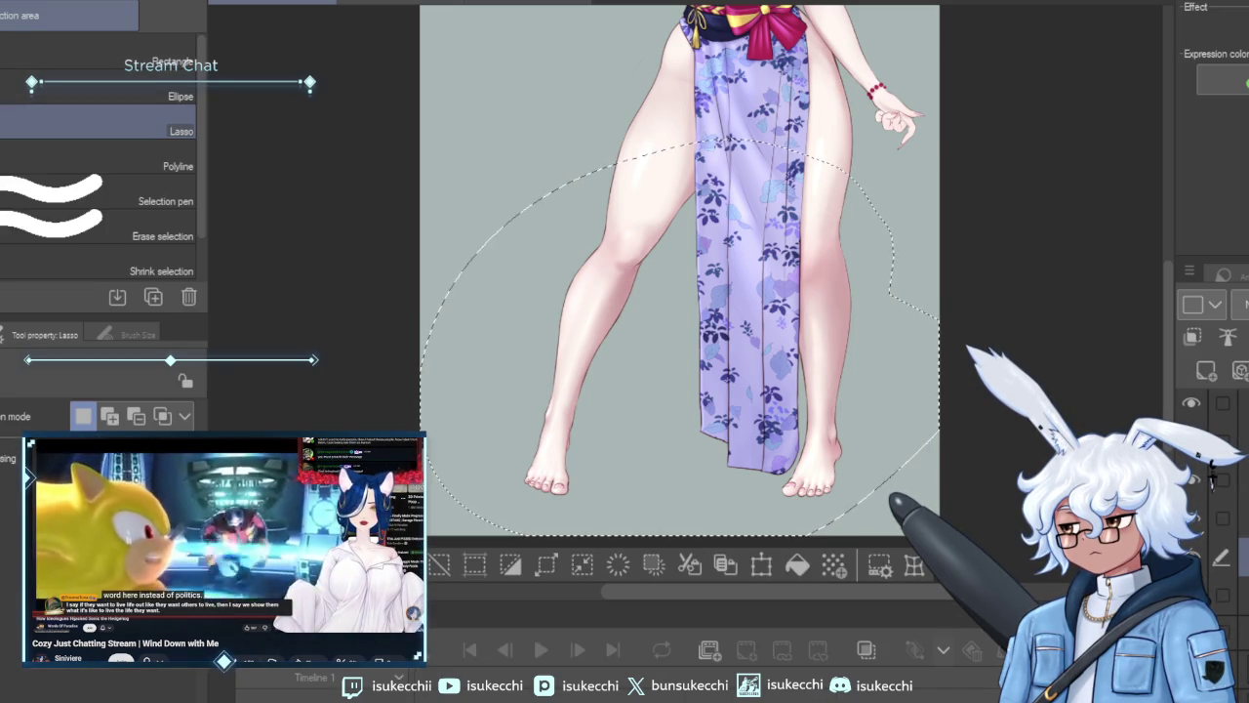
# Clear the leg selection and pan over the kimono, legs and feet.
pyautogui.hotkey('ctrl', 'd')
pyautogui.scroll(2, 868, 313)
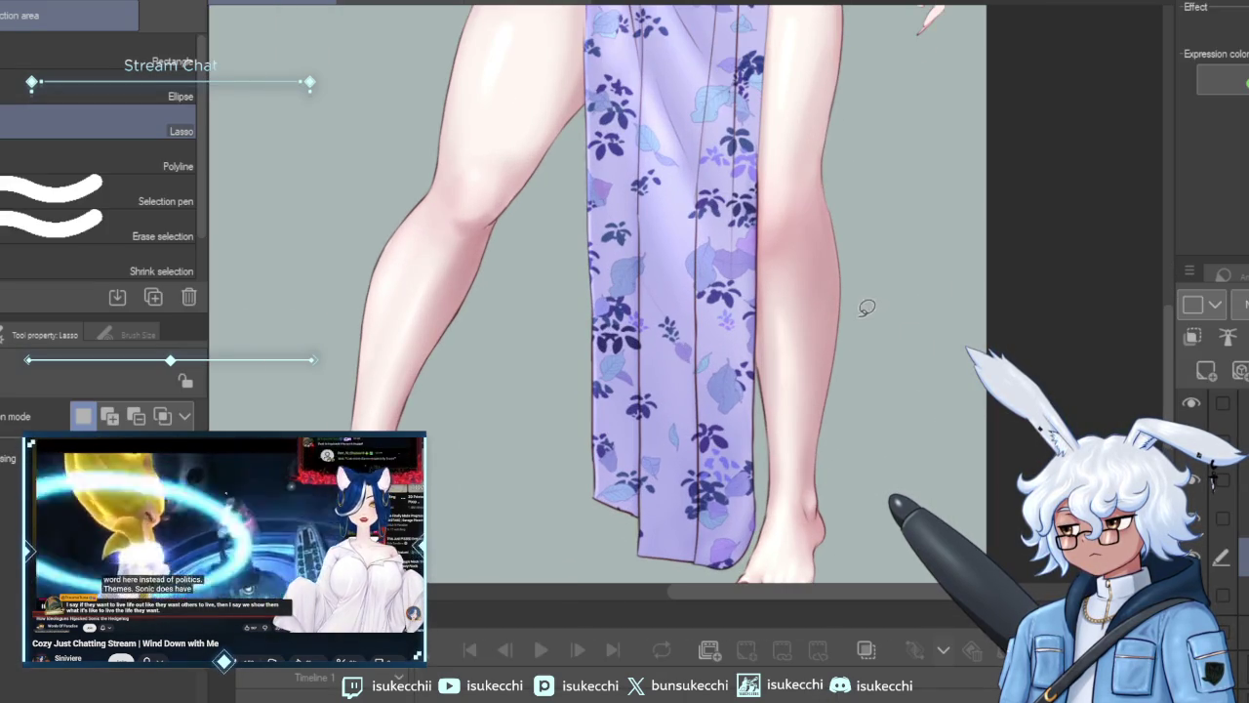
pyautogui.moveTo(873, 341); pyautogui.dragTo(902, 400)
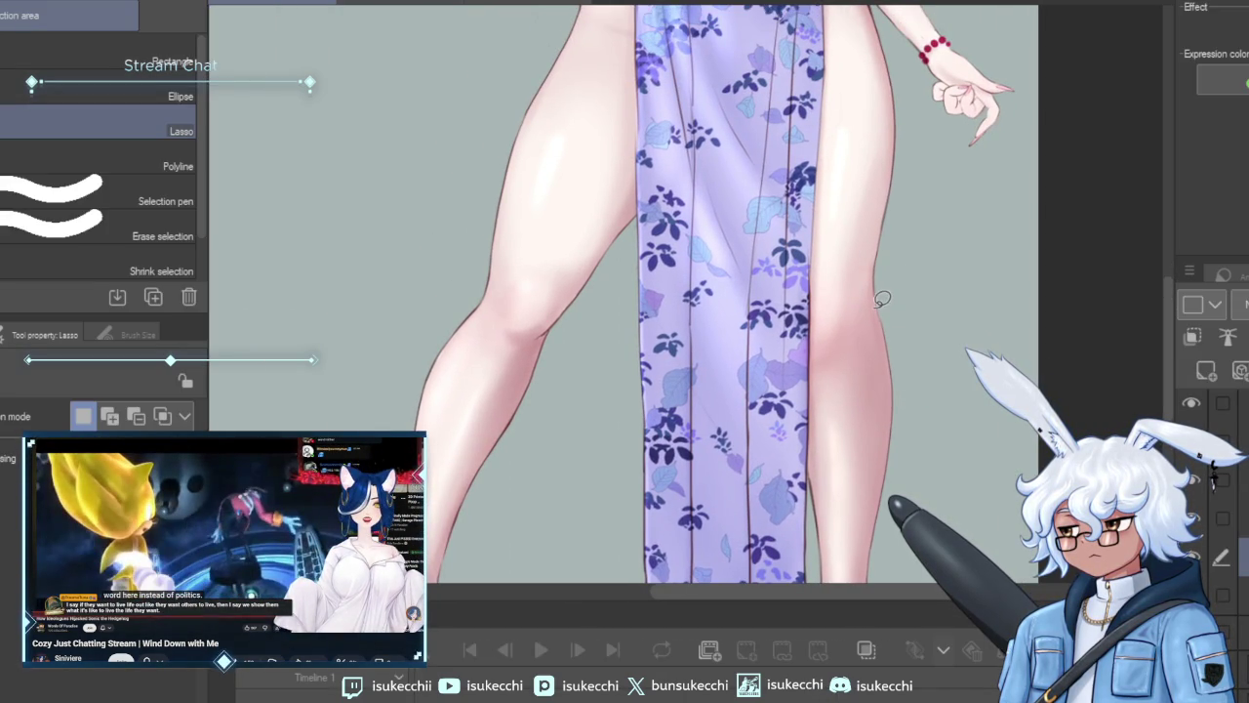
pyautogui.scroll(-2, 889, 325)
pyautogui.moveTo(896, 380)
pyautogui.mouseDown()
pyautogui.moveTo(782, 244)
pyautogui.moveTo(750, 316)
pyautogui.mouseUp()
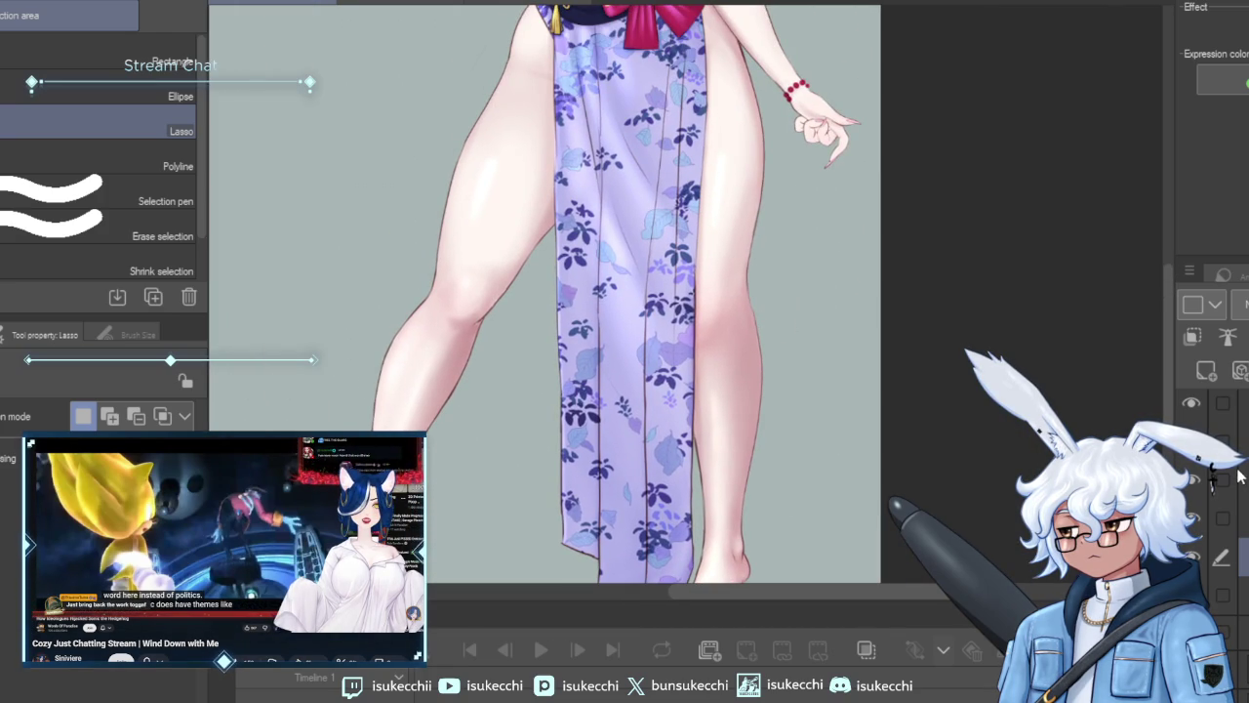
pyautogui.scroll(-2, 927, 352)
pyautogui.moveTo(908, 244)
pyautogui.mouseDown()
pyautogui.moveTo(933, 362)
pyautogui.moveTo(886, 237)
pyautogui.mouseUp()
# Zoom and scroll to frame the whole figure for airbrushing.
pyautogui.scroll(1, 926, 333)
pyautogui.scroll(3, 886, 237)
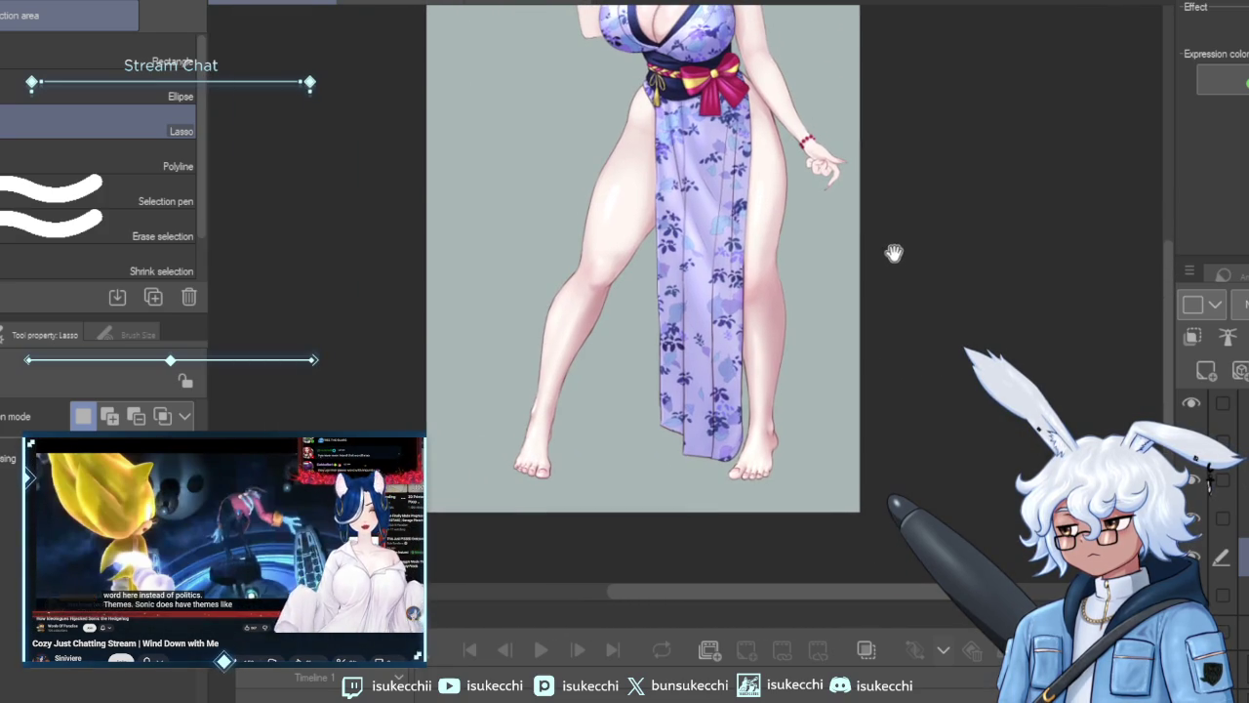
pyautogui.hscroll(-2, 878, 270)
pyautogui.hscroll(-1, 856, 227)
pyautogui.scroll(2, 856, 226)
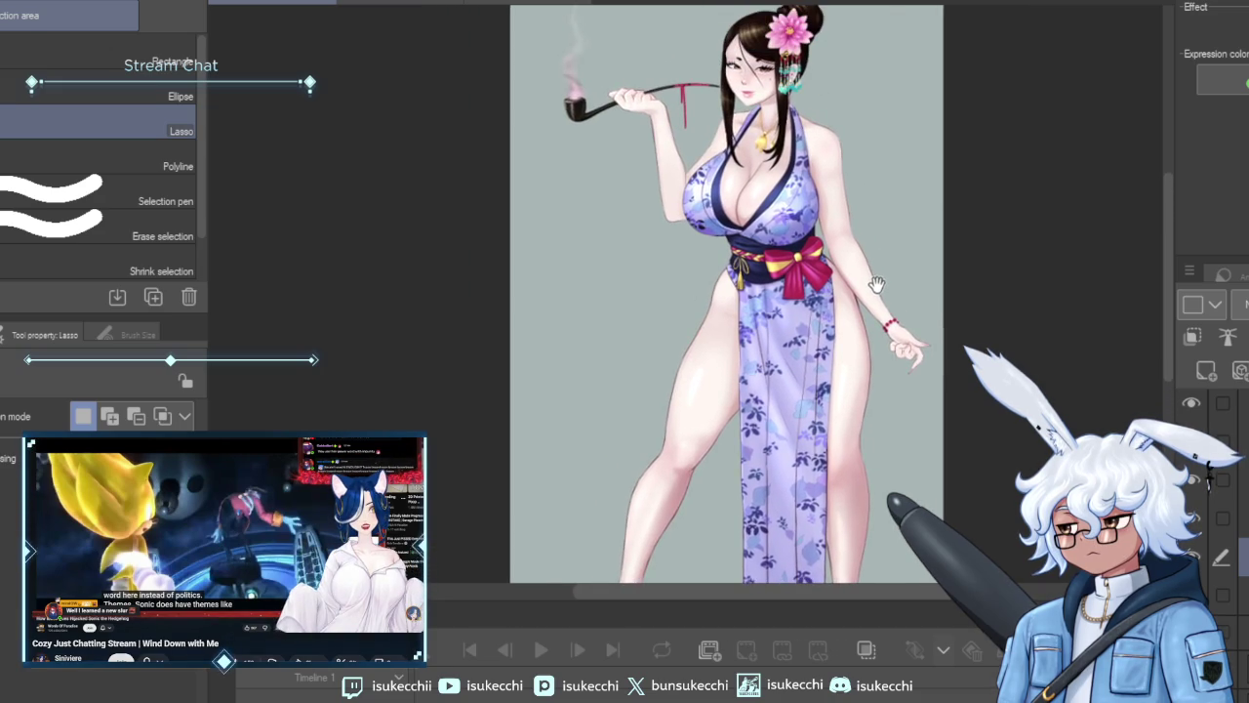
pyautogui.scroll(2, 834, 274)
pyautogui.scroll(1, 834, 273)
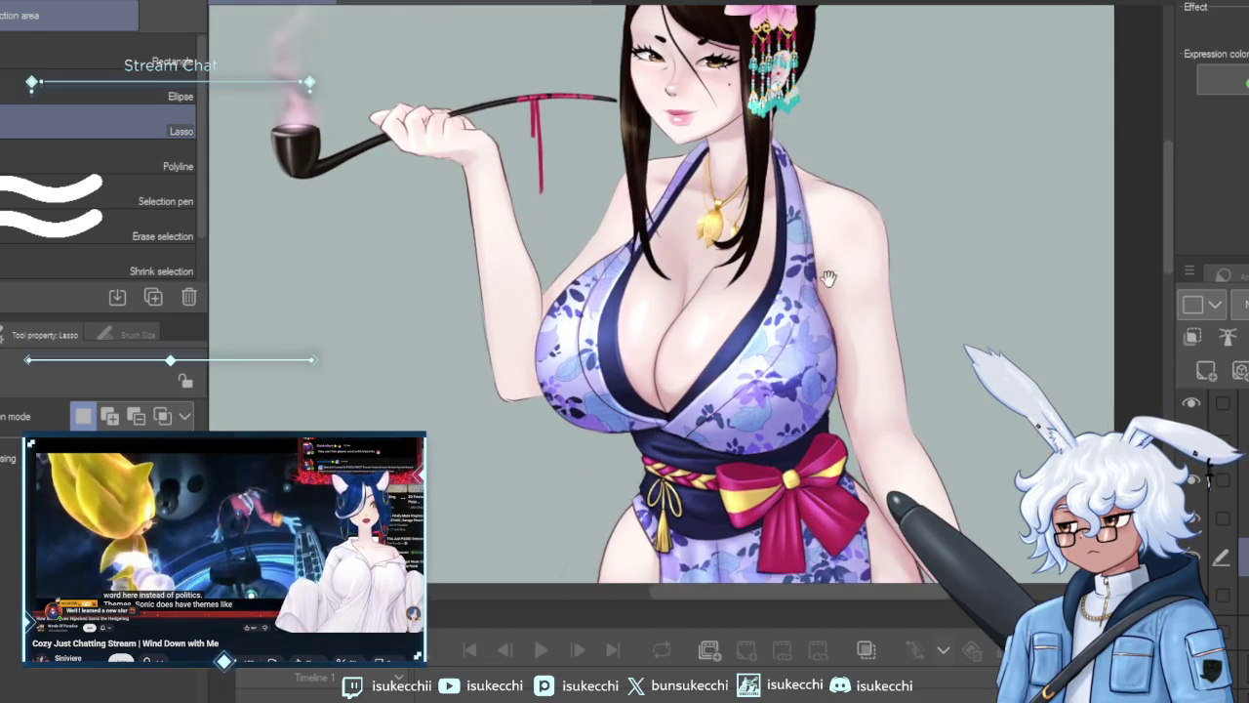
pyautogui.scroll(1, 818, 273)
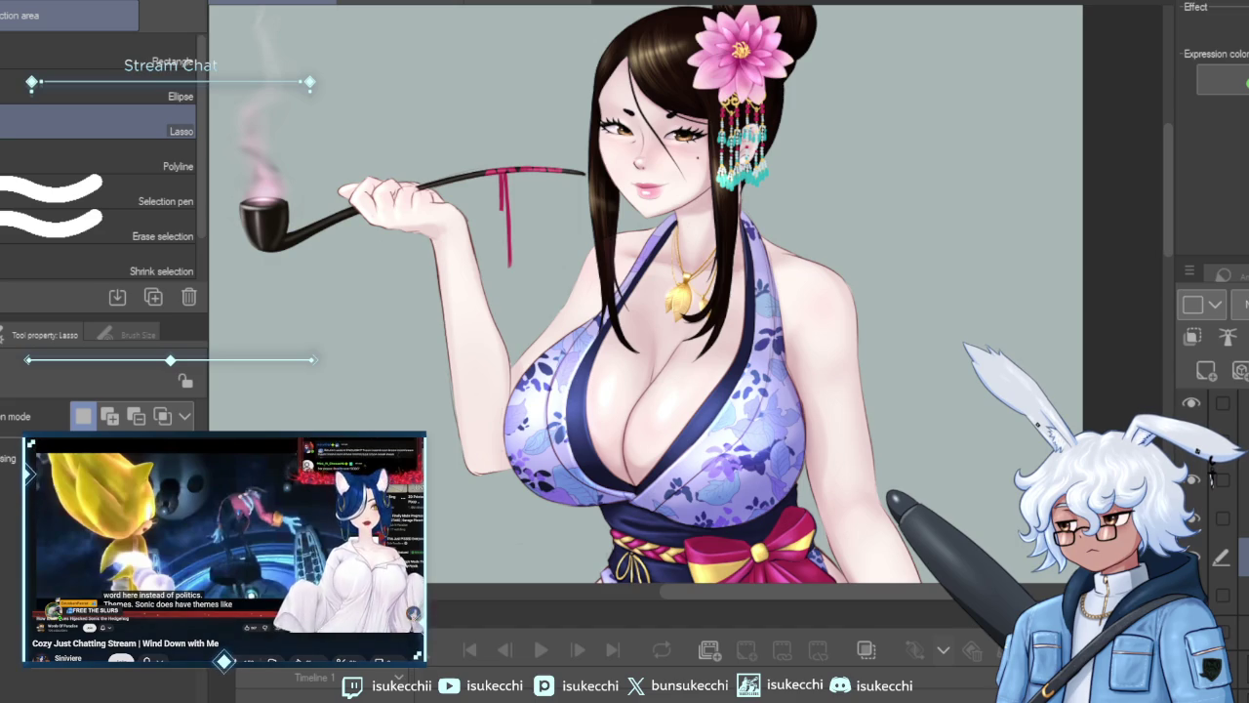
# Airbrush the shoulder, chest and torso skin with the Soft airbrush at size 100.
pyautogui.press('b')
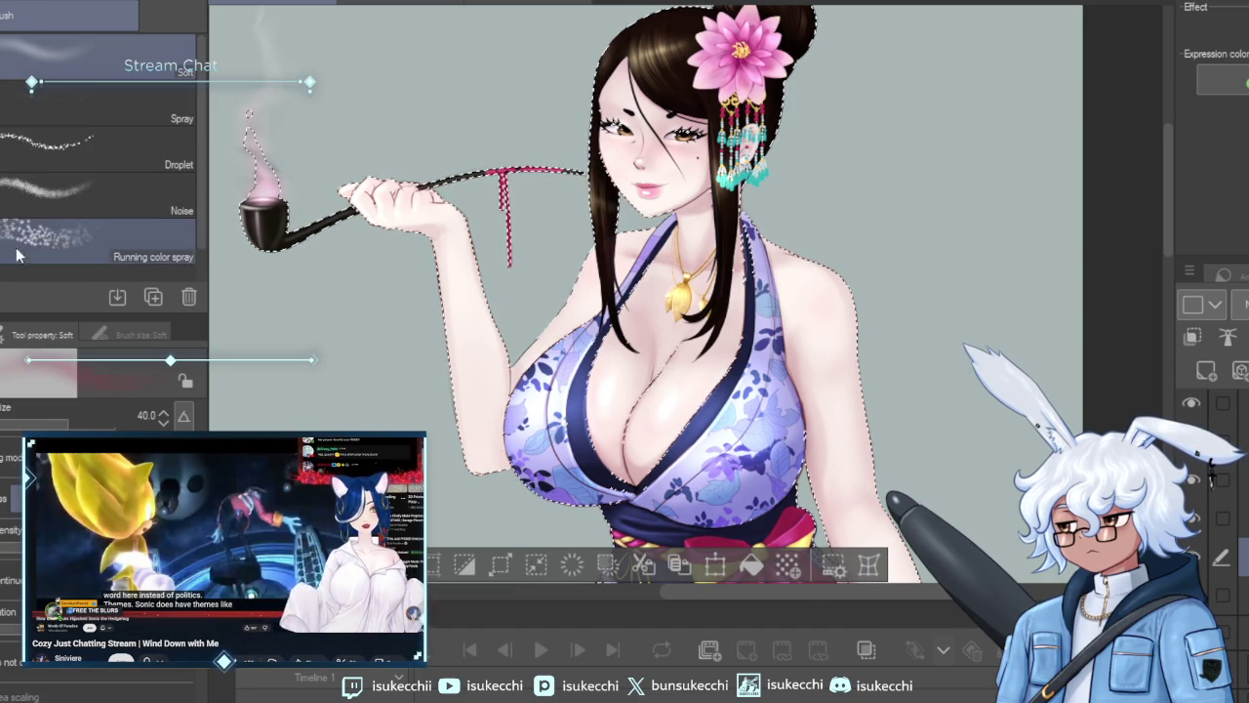
pyautogui.keyDown('ctrl'); pyautogui.keyDown('alt'); pyautogui.moveTo(683, 283); pyautogui.dragTo(742, 283); pyautogui.keyUp('alt'); pyautogui.keyUp('ctrl')
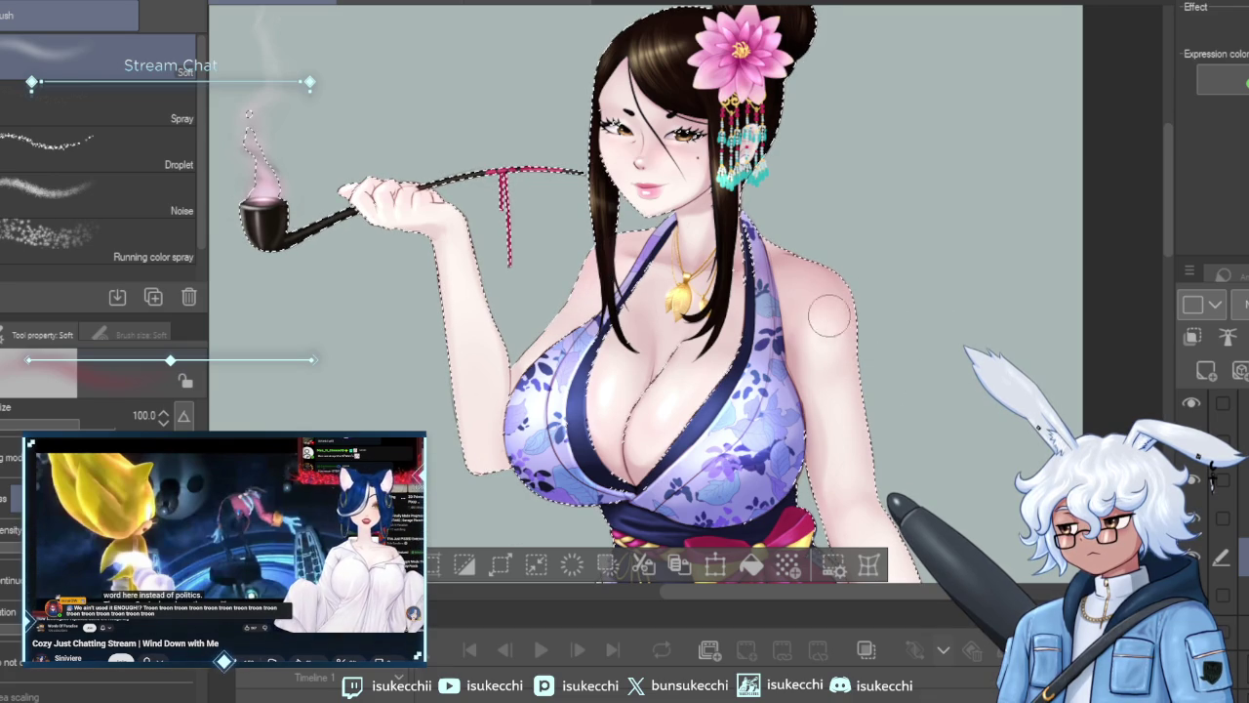
pyautogui.moveTo(922, 381); pyautogui.dragTo(858, 273)
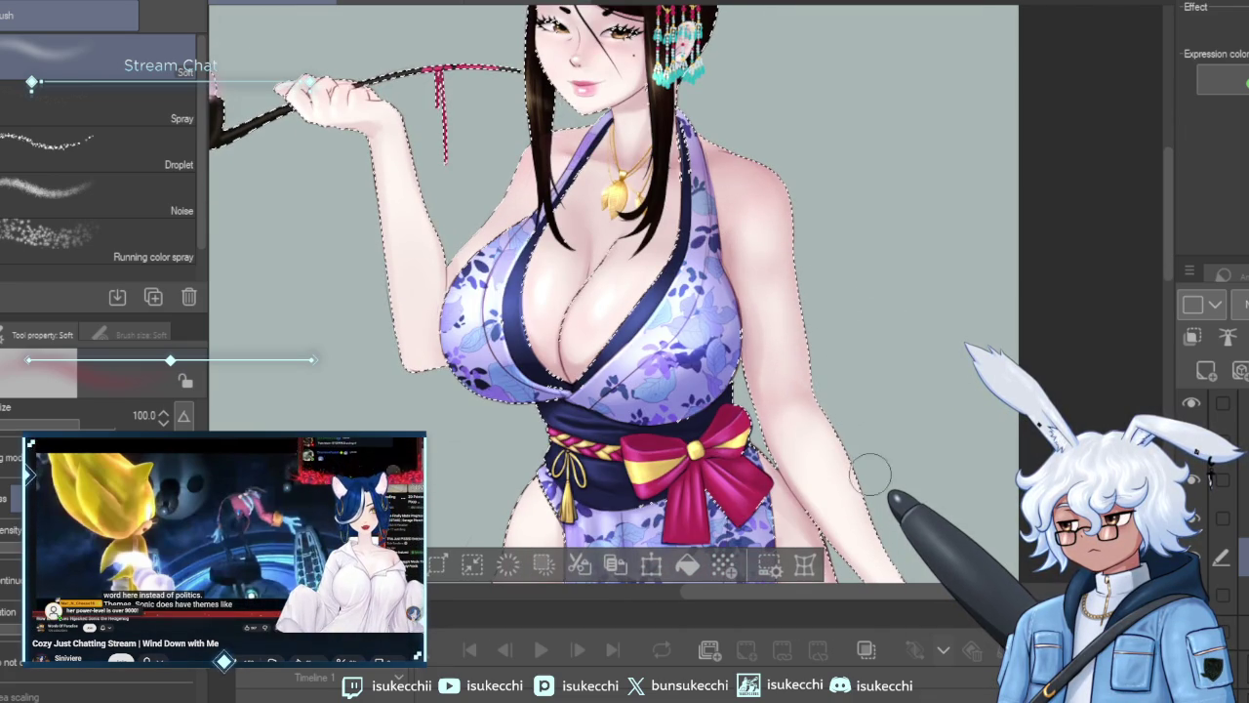
pyautogui.moveTo(827, 426); pyautogui.dragTo(824, 311)
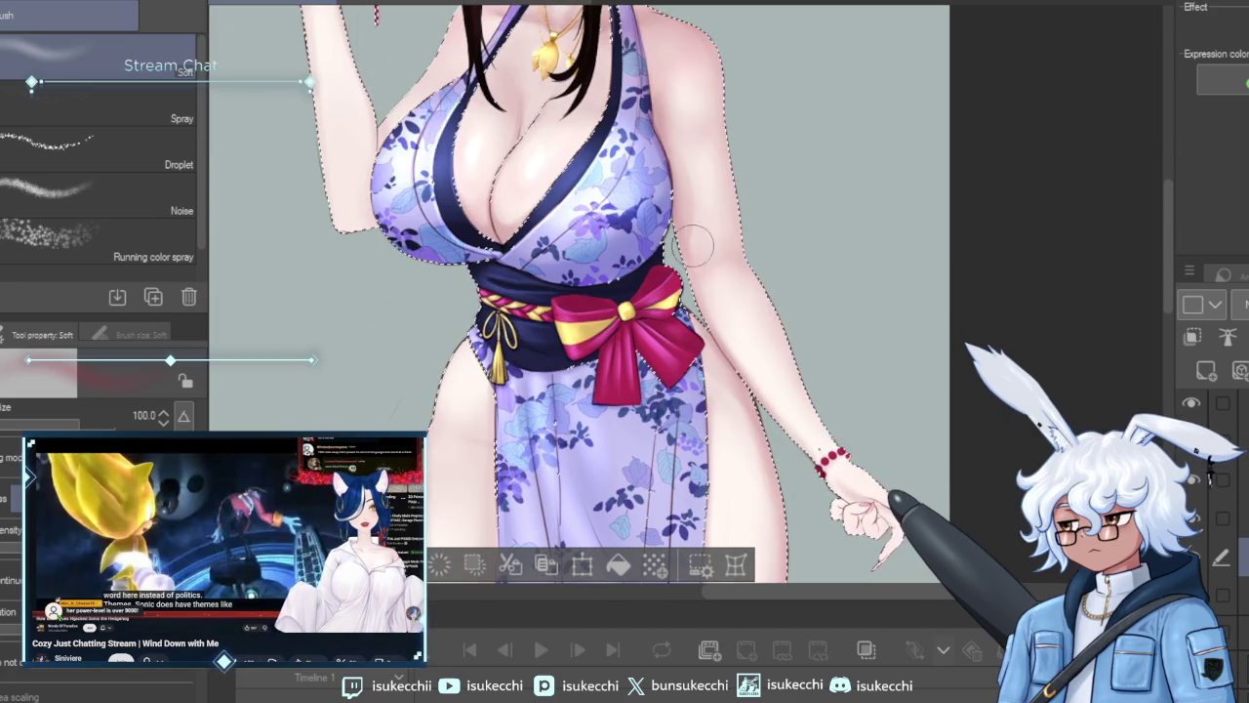
# Blend the face and raised hand at size 150, then clear the figure selection.
pyautogui.press(']')
pyautogui.press(']')
pyautogui.moveTo(713, 216); pyautogui.dragTo(780, 339)
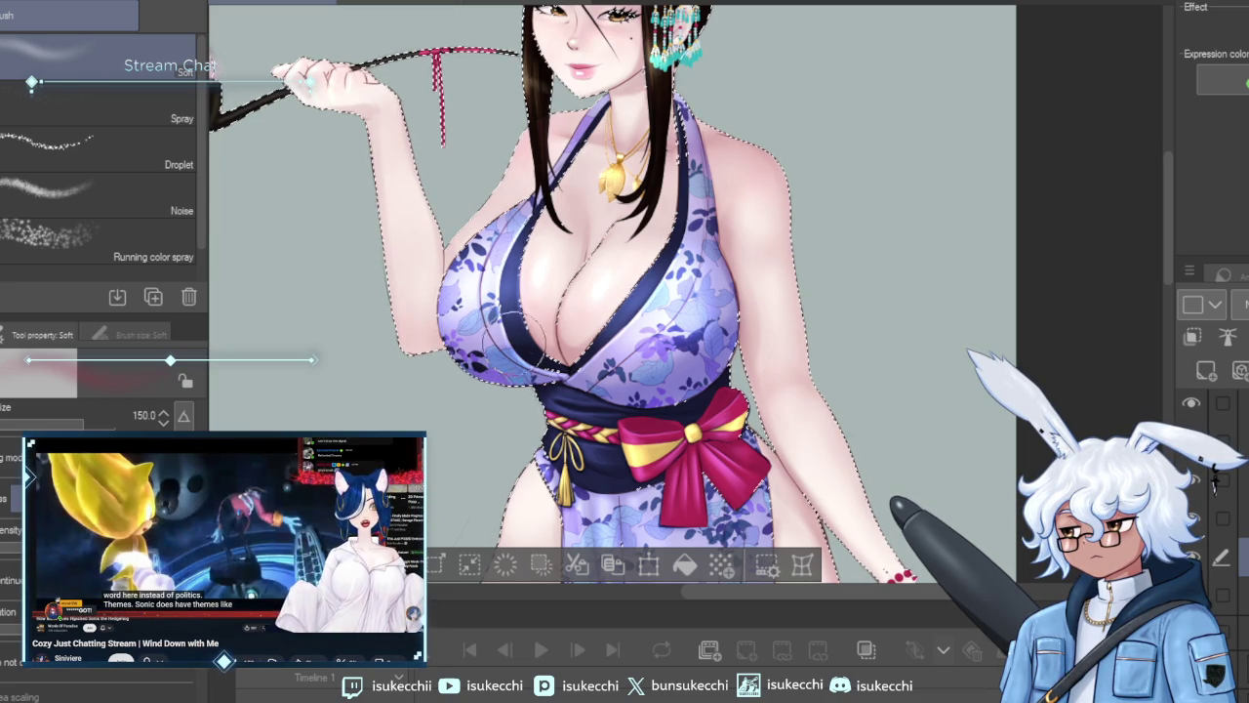
pyautogui.scroll(-2, 869, 333)
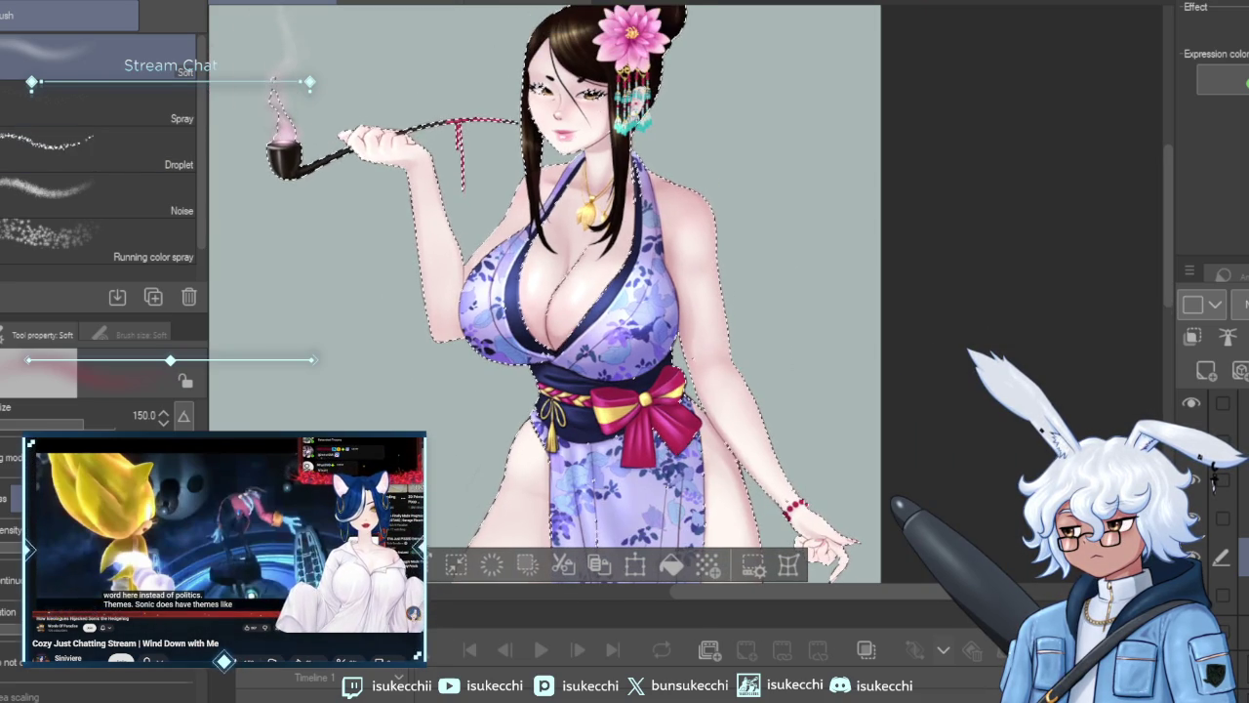
pyautogui.press('m')
pyautogui.hotkey('ctrl', 'd')
pyautogui.scroll(-1, 773, 301)
pyautogui.scroll(-1, 773, 302)
pyautogui.scroll(-1, 773, 302)
pyautogui.moveTo(814, 357)
pyautogui.mouseDown()
pyautogui.moveTo(762, 156)
pyautogui.moveTo(795, 306)
pyautogui.mouseUp()
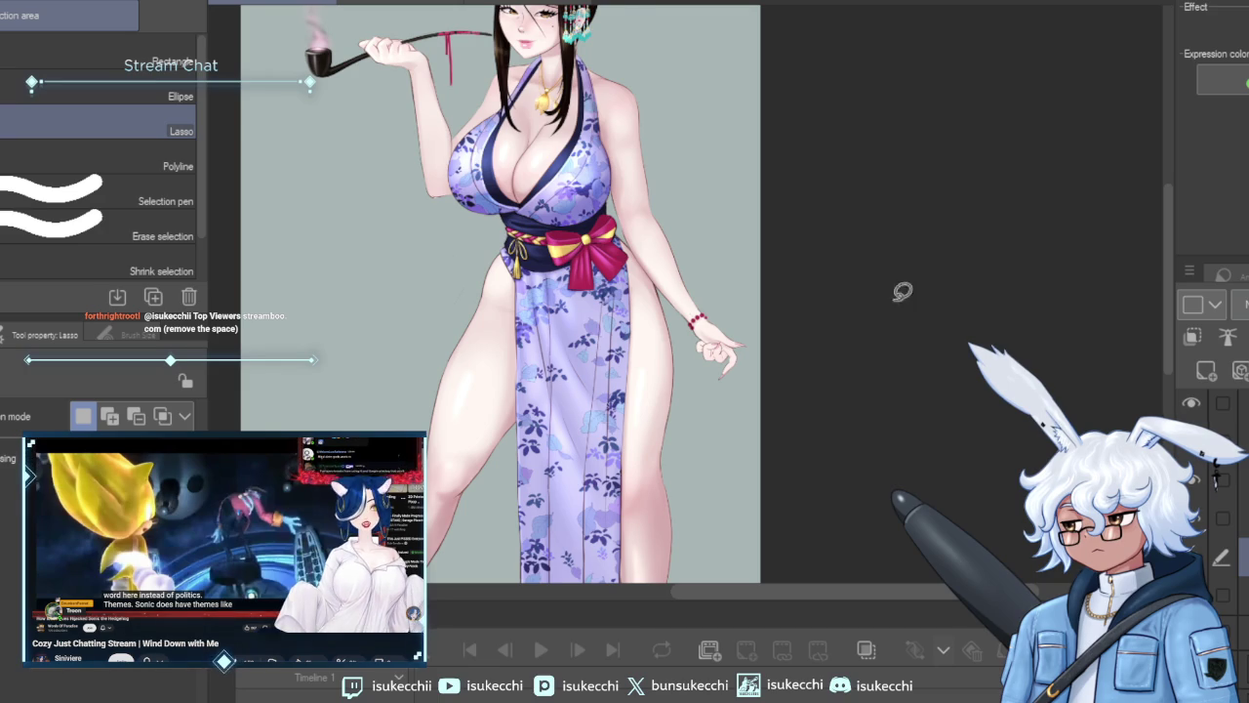
pyautogui.scroll(-2, 902, 290)
pyautogui.scroll(-2, 867, 340)
pyautogui.moveTo(853, 362); pyautogui.dragTo(795, 284)
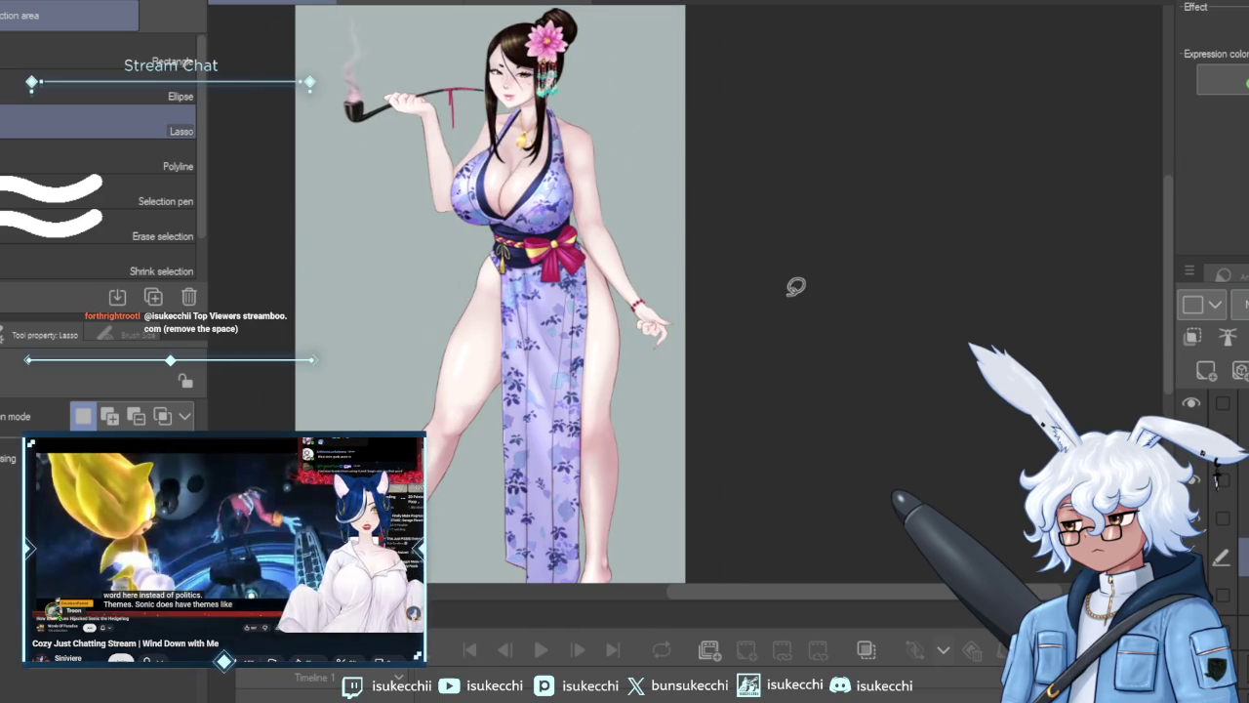
pyautogui.moveTo(780, 377)
pyautogui.mouseDown()
pyautogui.moveTo(811, 318)
pyautogui.moveTo(829, 377)
pyautogui.mouseUp()
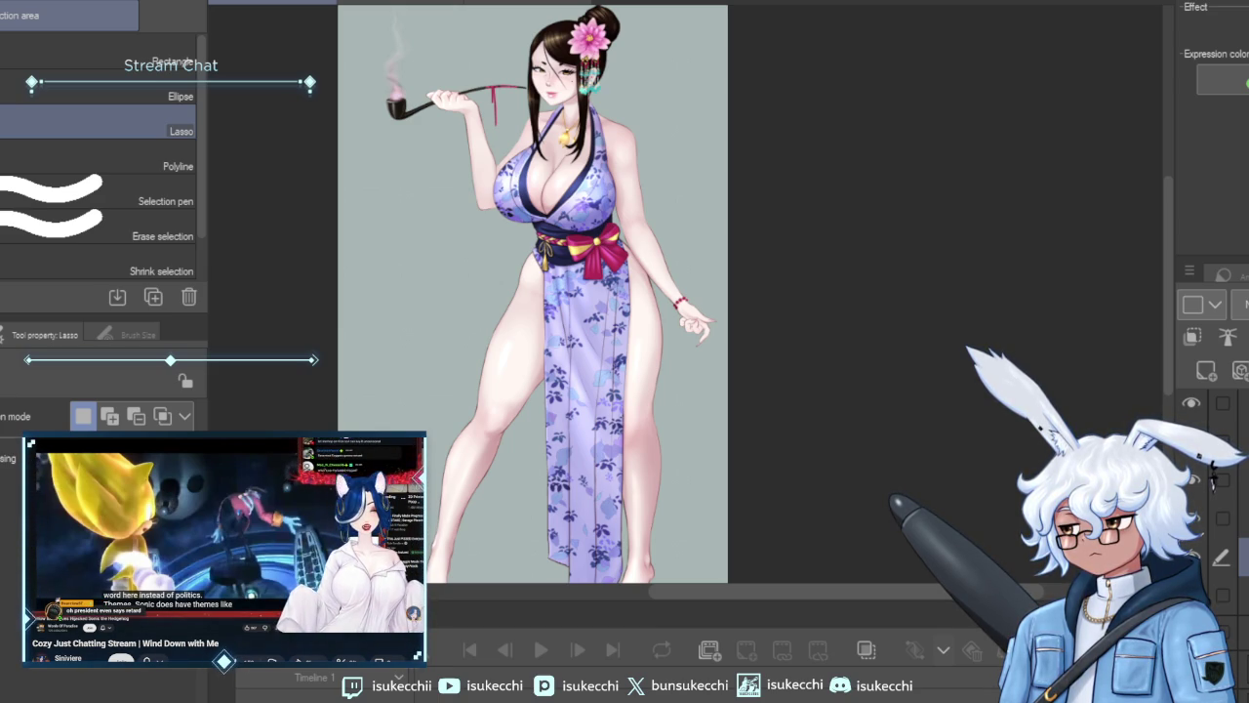
pyautogui.moveTo(762, 272); pyautogui.dragTo(806, 275)
pyautogui.scroll(-1, 806, 273)
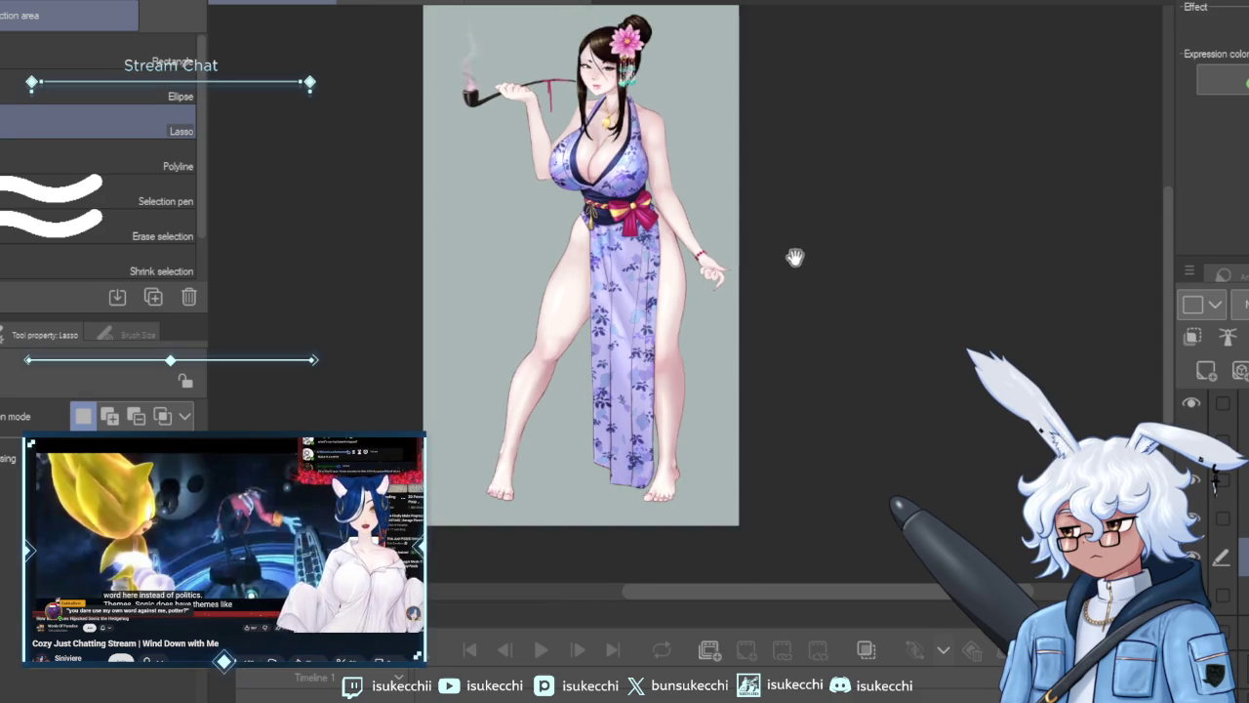
pyautogui.scroll(-1, 798, 283)
pyautogui.moveTo(792, 353); pyautogui.dragTo(792, 302)
pyautogui.scroll(2, 788, 311)
pyautogui.moveTo(655, 351)
pyautogui.mouseDown()
pyautogui.moveTo(747, 201)
pyautogui.moveTo(735, 478)
pyautogui.mouseUp()
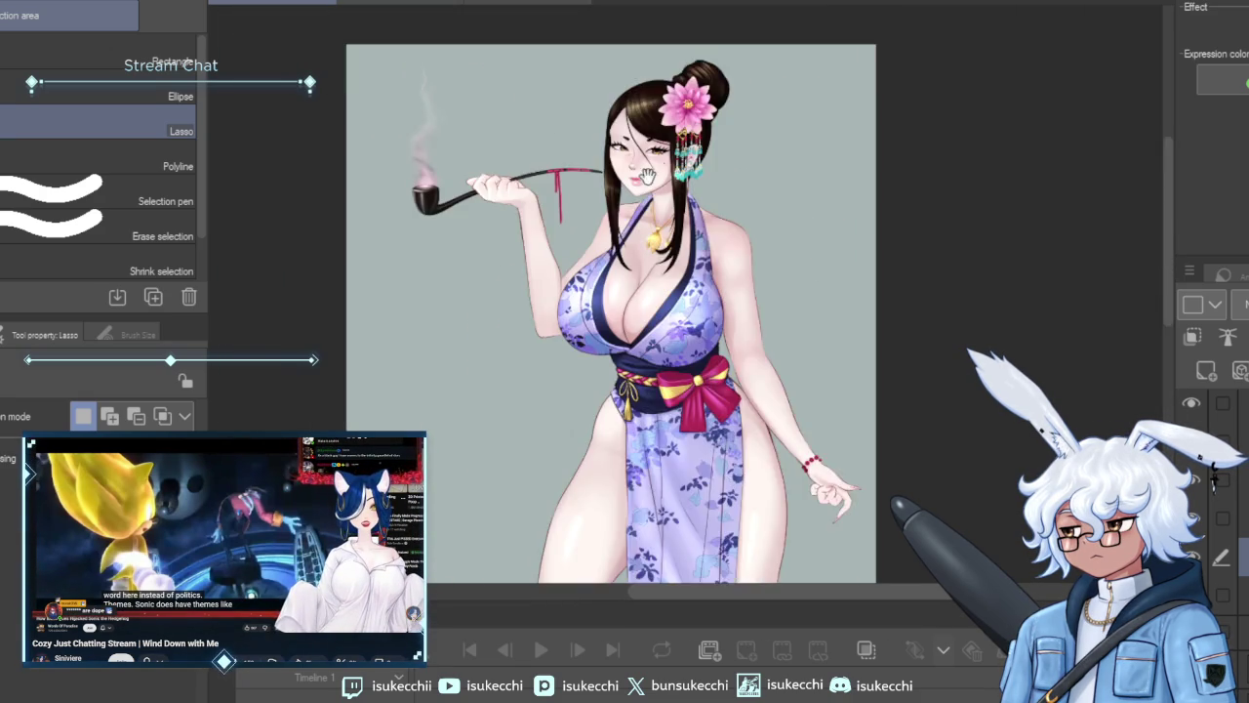
pyautogui.scroll(1, 648, 177)
pyautogui.scroll(1, 664, 234)
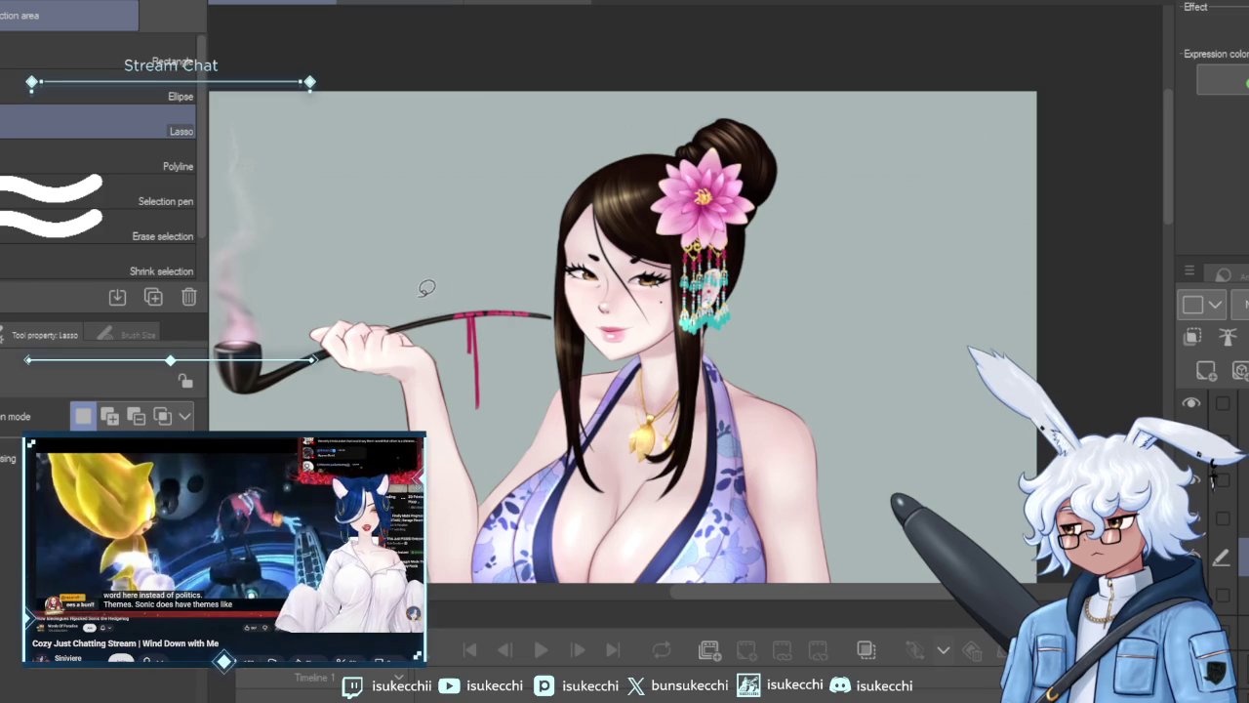
pyautogui.moveTo(472, 322); pyautogui.dragTo(535, 322)
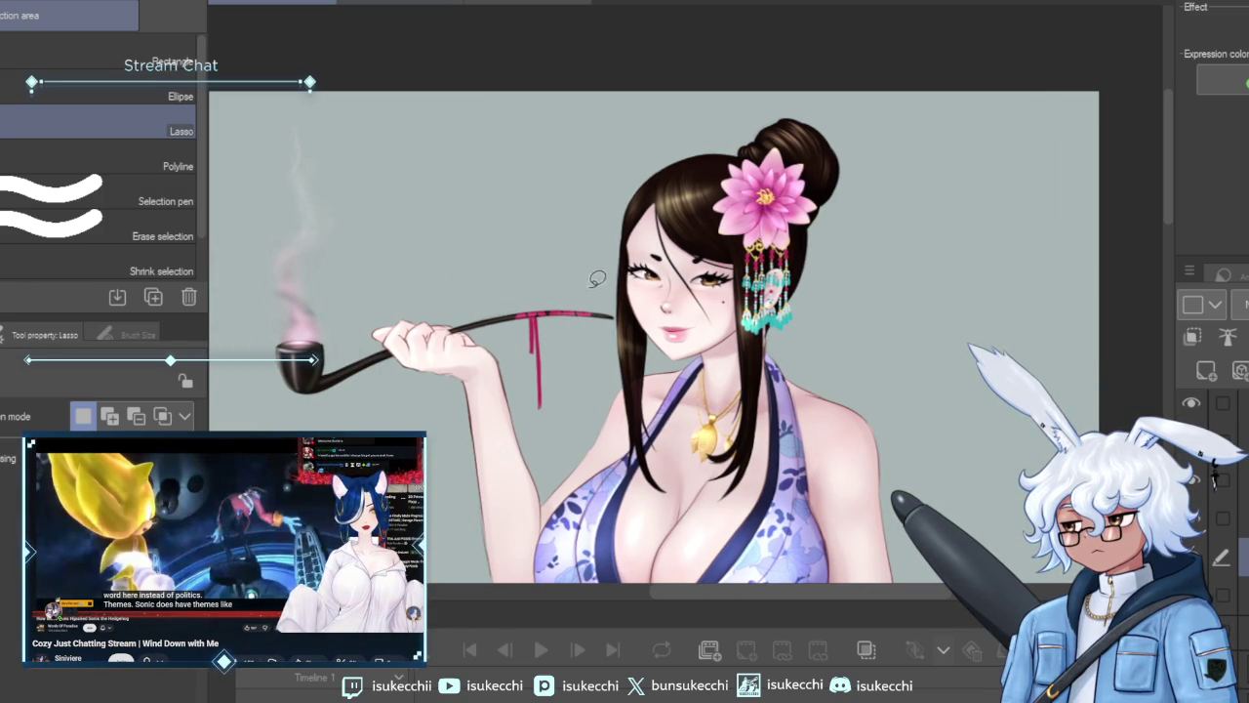
pyautogui.scroll(-1, 586, 288)
pyautogui.moveTo(696, 375)
pyautogui.mouseDown()
pyautogui.moveTo(639, 311)
pyautogui.moveTo(667, 257)
pyautogui.moveTo(659, 230)
pyautogui.mouseUp()
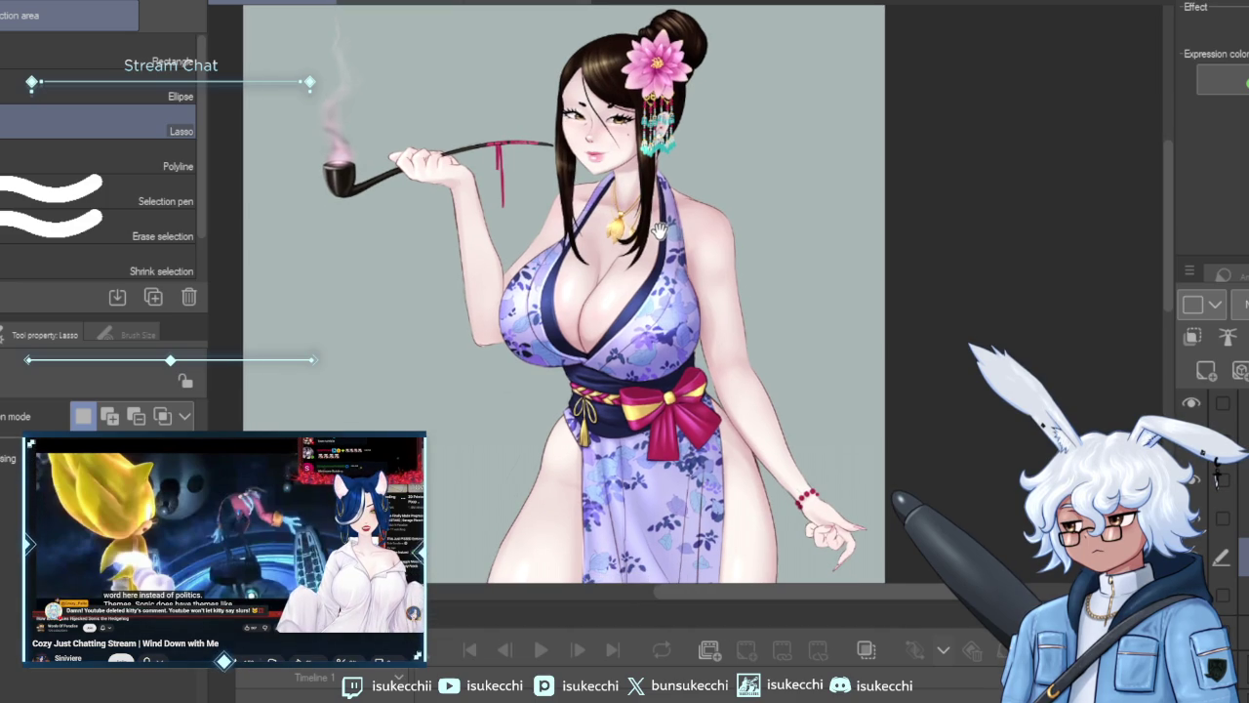
pyautogui.moveTo(660, 231); pyautogui.dragTo(610, 75)
pyautogui.scroll(-3, 631, 115)
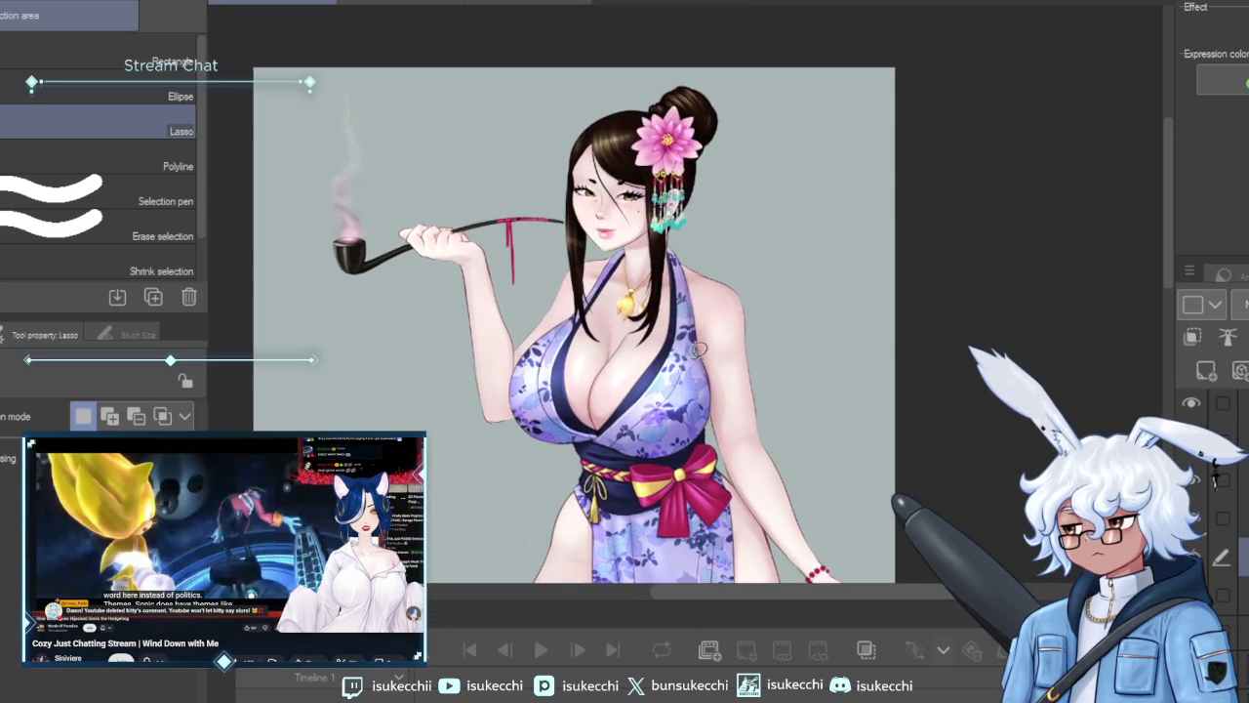
pyautogui.scroll(-1, 634, 175)
pyautogui.scroll(1, 647, 255)
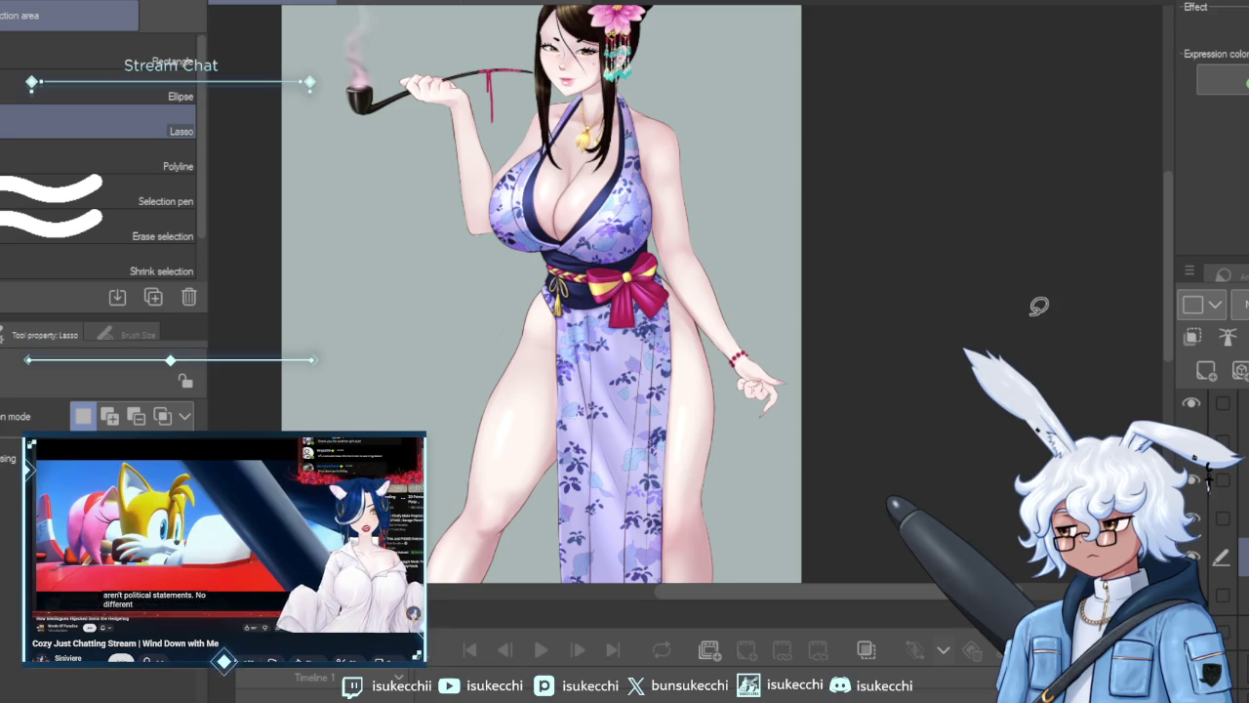
pyautogui.scroll(-1, 1034, 309)
pyautogui.scroll(2, 1005, 333)
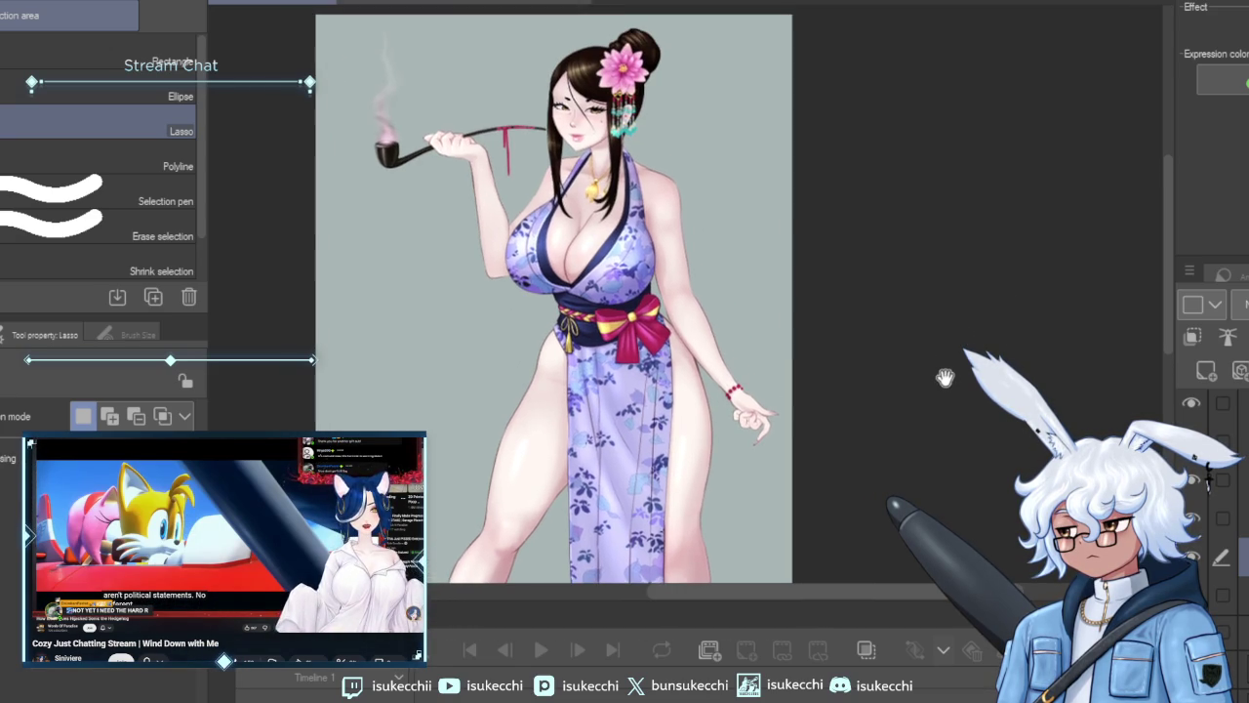